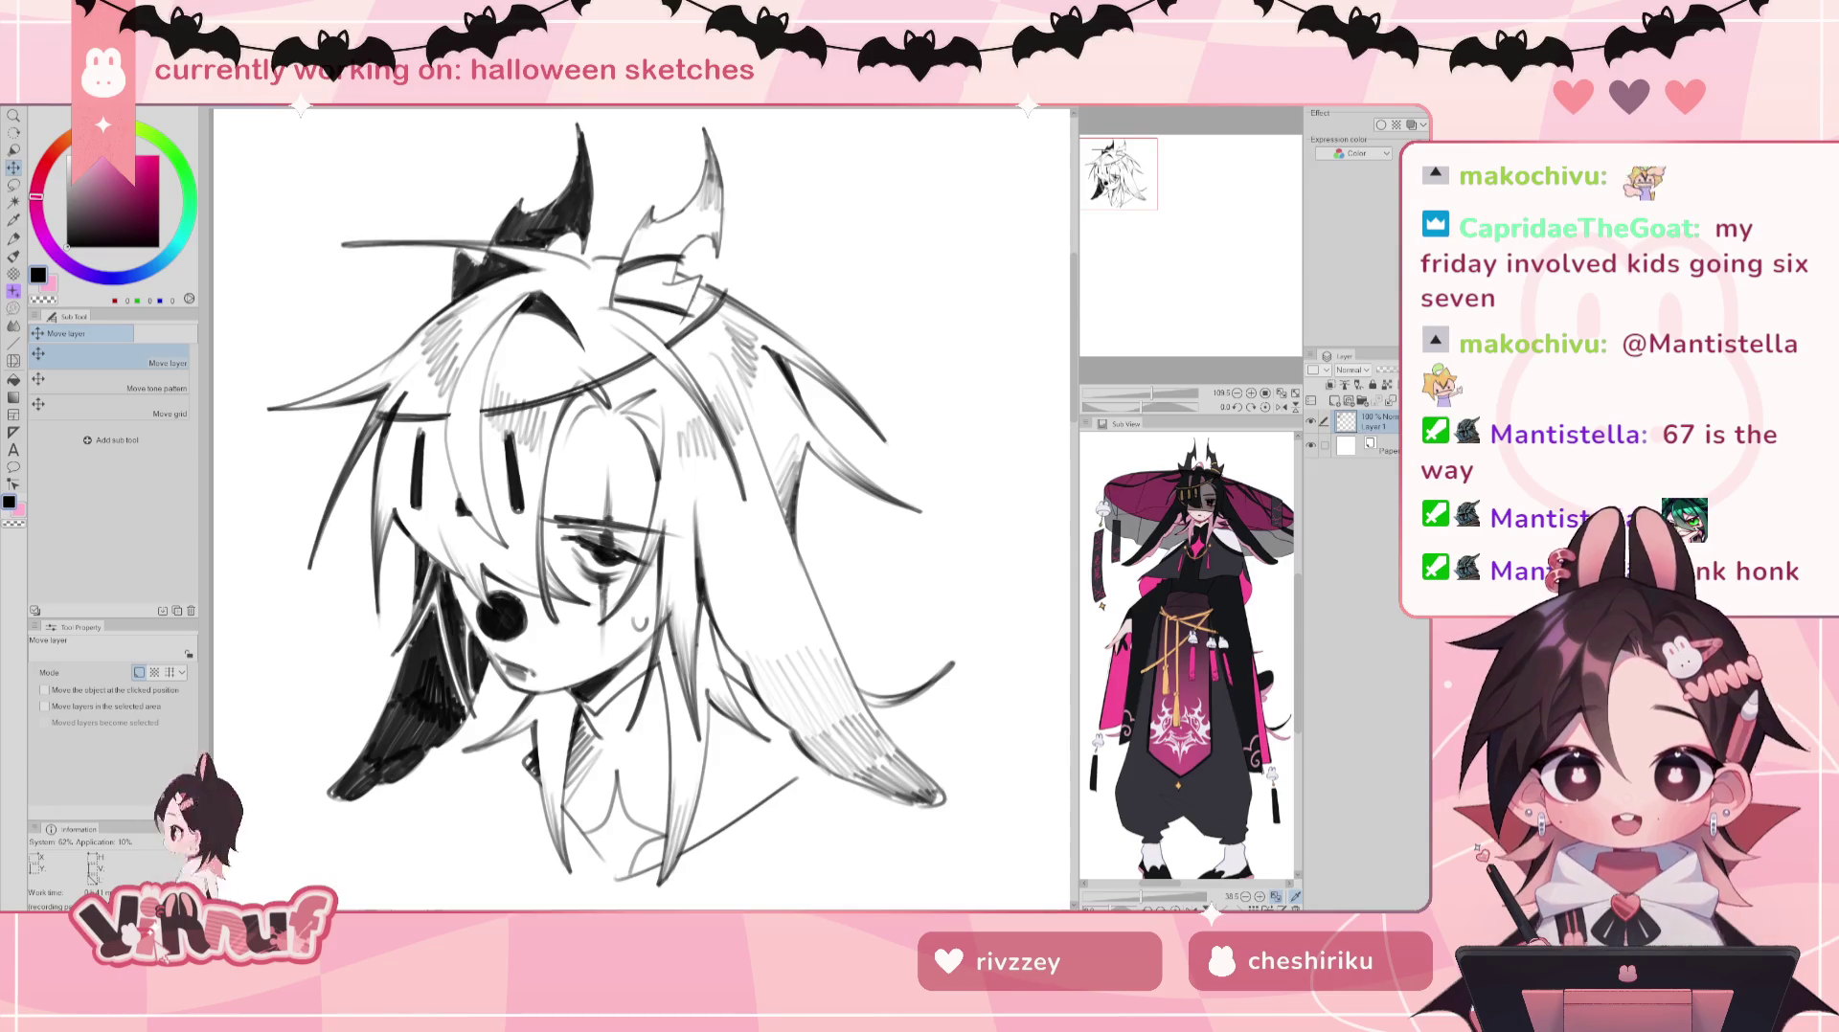
Step: Switch to the dark pink illustration and zoom in and out to look it over
key("ctrl+Tab")
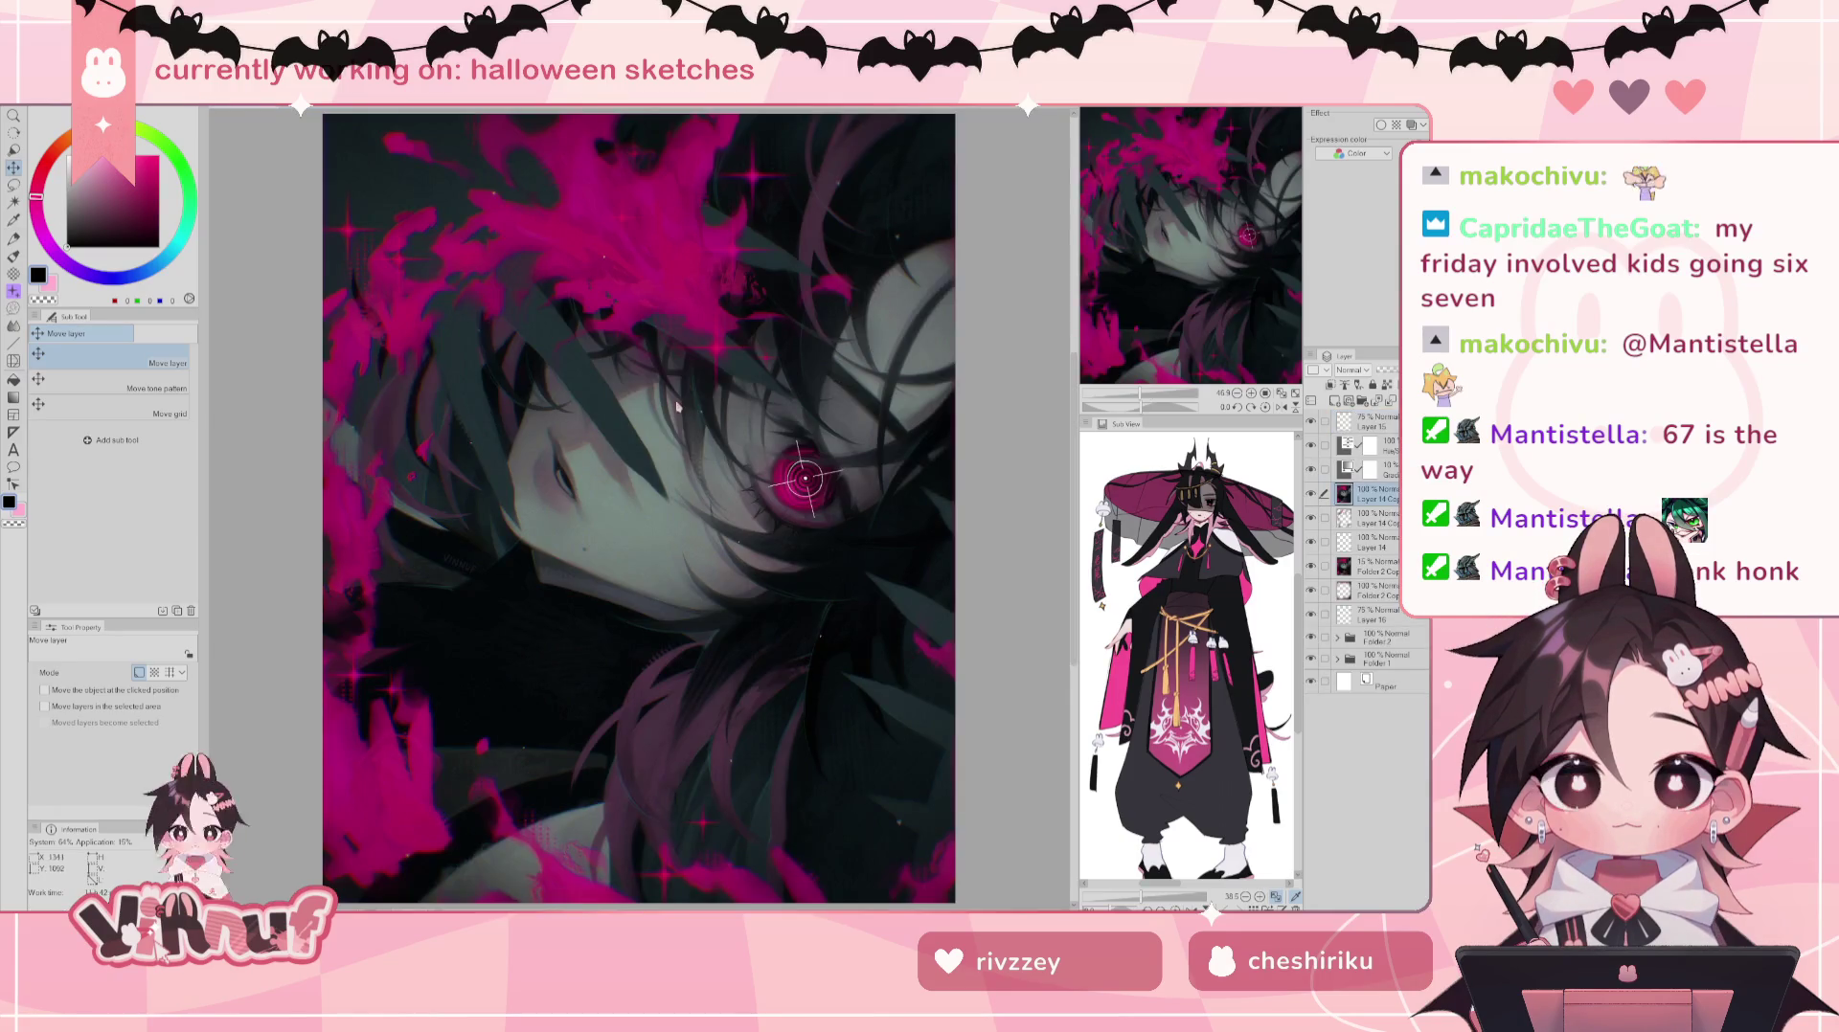
scroll(719, 445, "down", 2)
scroll(718, 445, "up", 3)
scroll(718, 445, "down", 1)
scroll(720, 445, "up", 1)
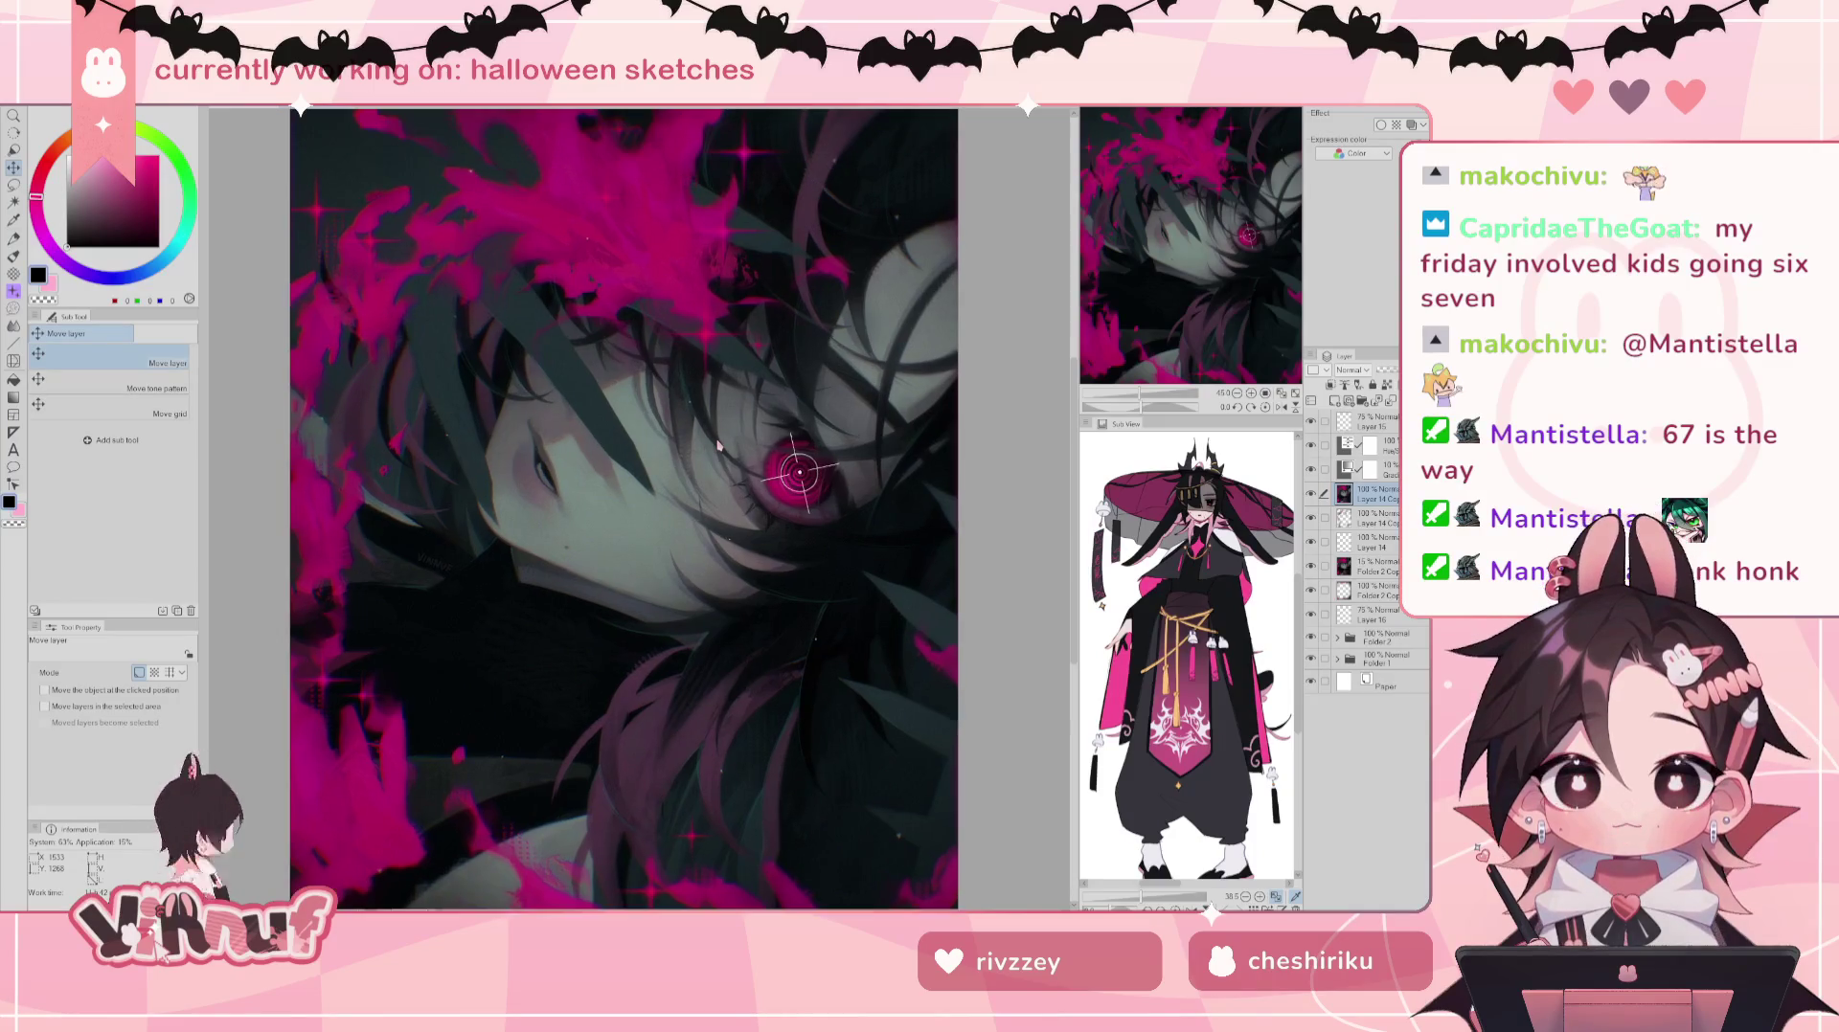
scroll(719, 446, "down", 1)
scroll(719, 446, "up", 1)
scroll(719, 446, "down", 1)
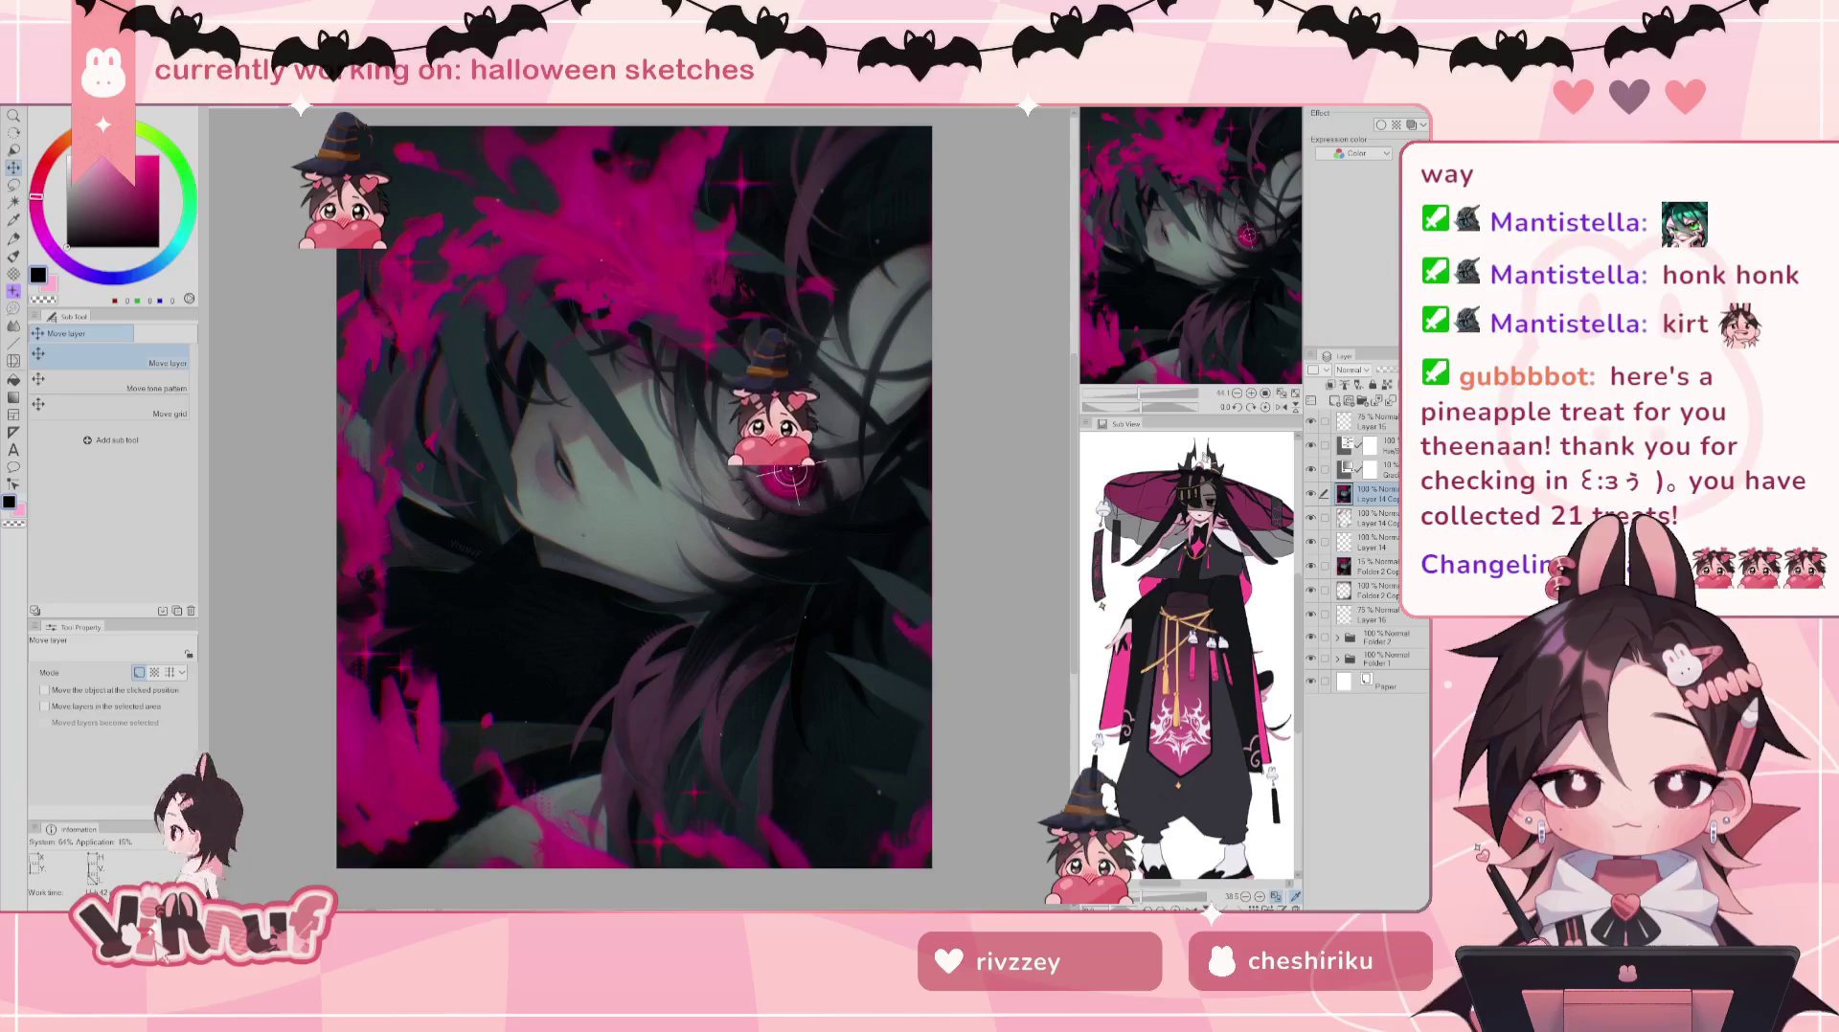
scroll(704, 549, "up", 2)
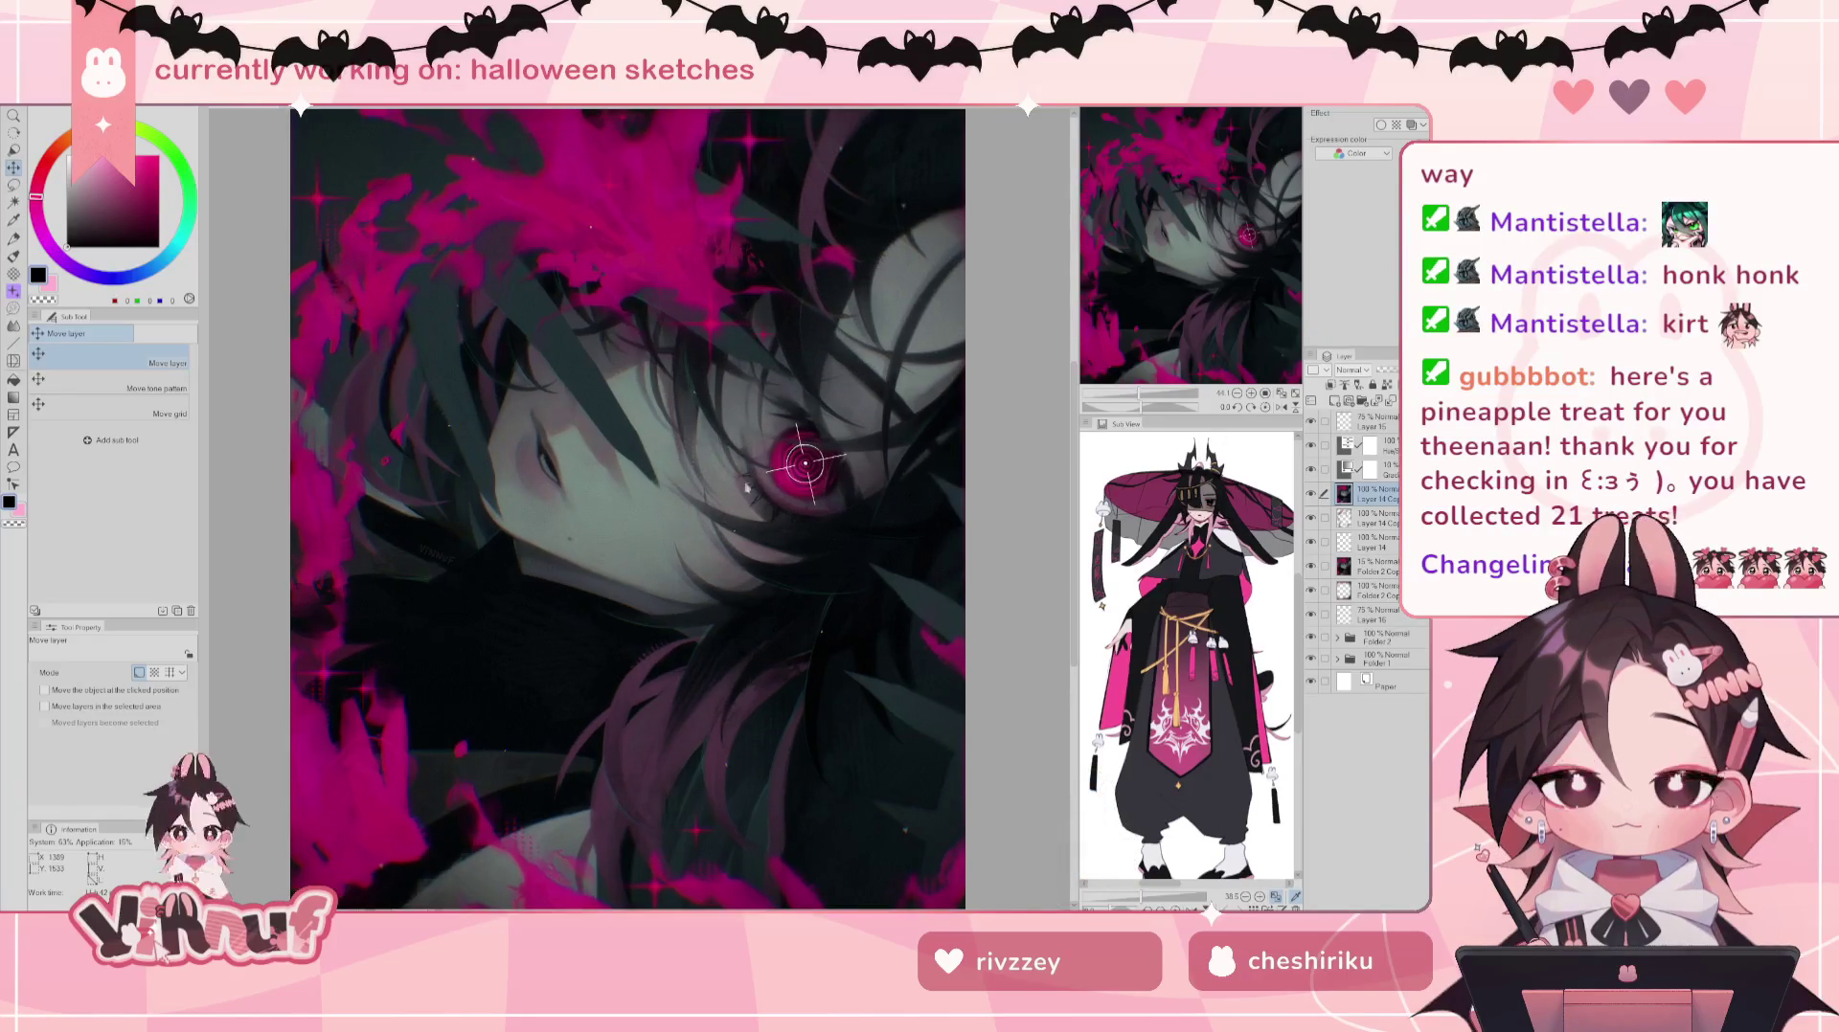
scroll(809, 459, "down", 2)
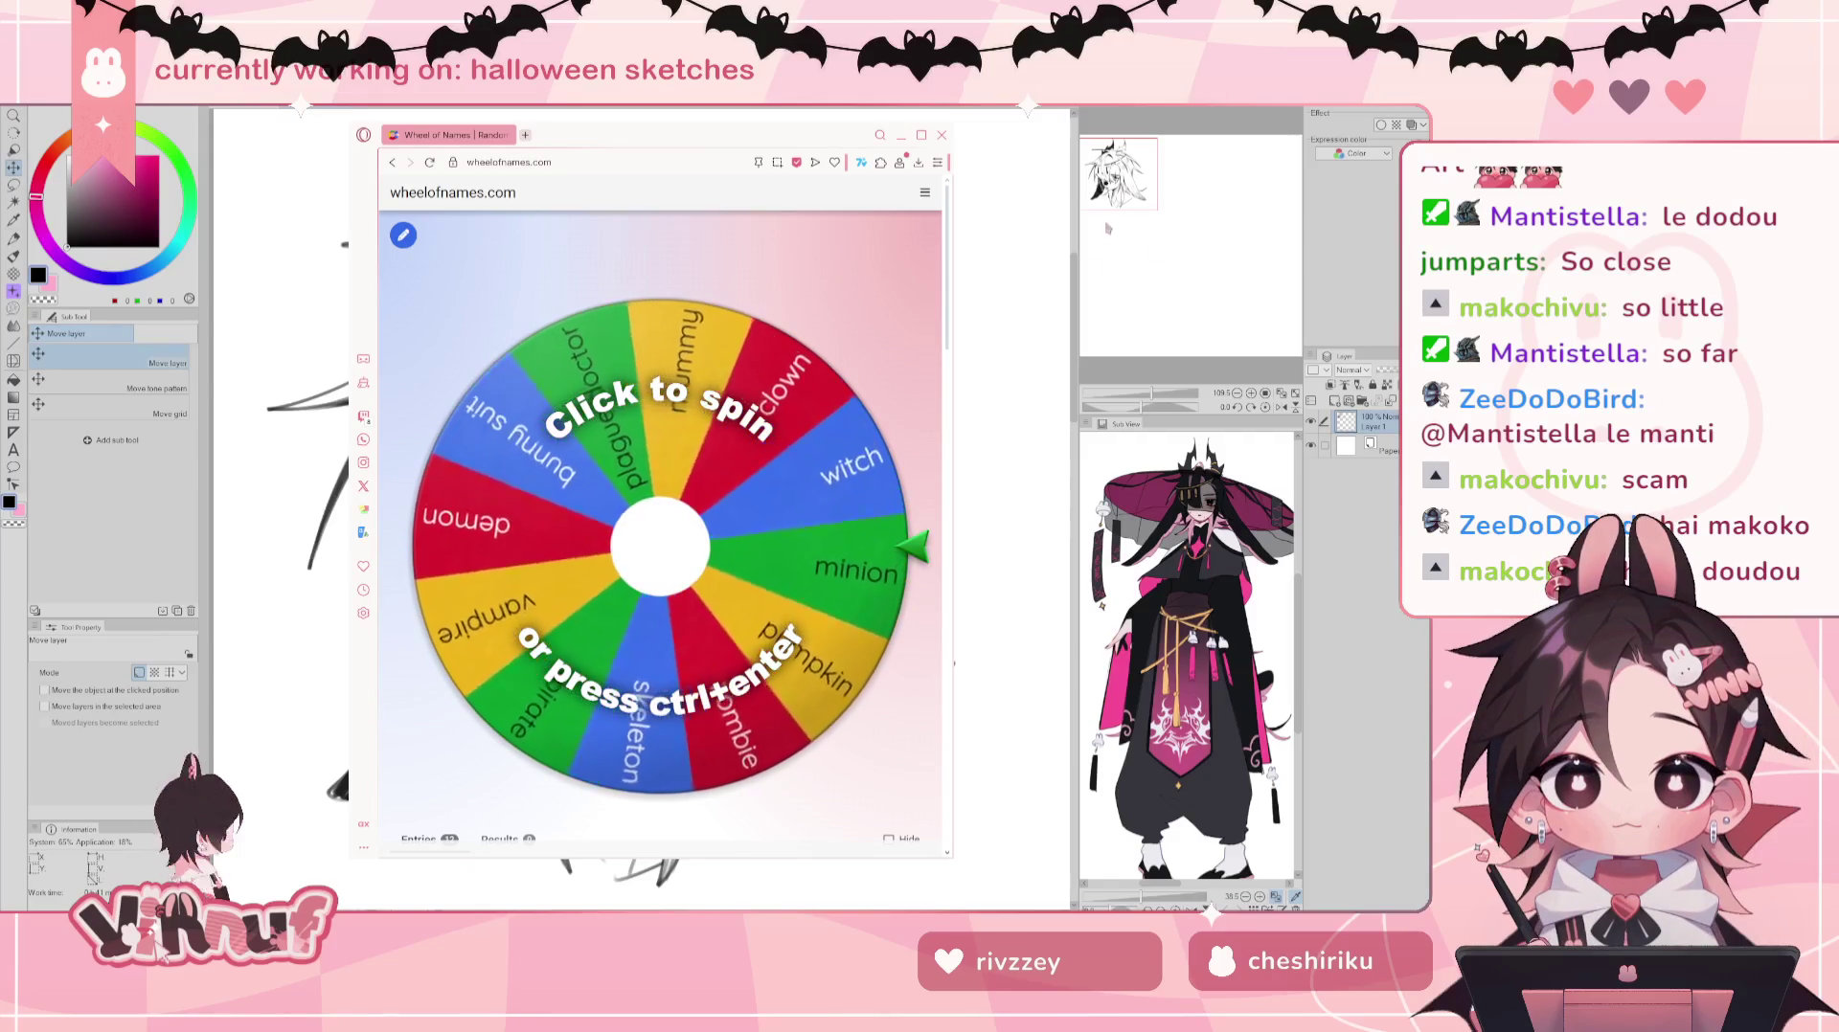
Step: Spin the Halloween wheel to land on plague doctor, then pan the canvas to blank space
left_click_drag(947, 302, 948, 403)
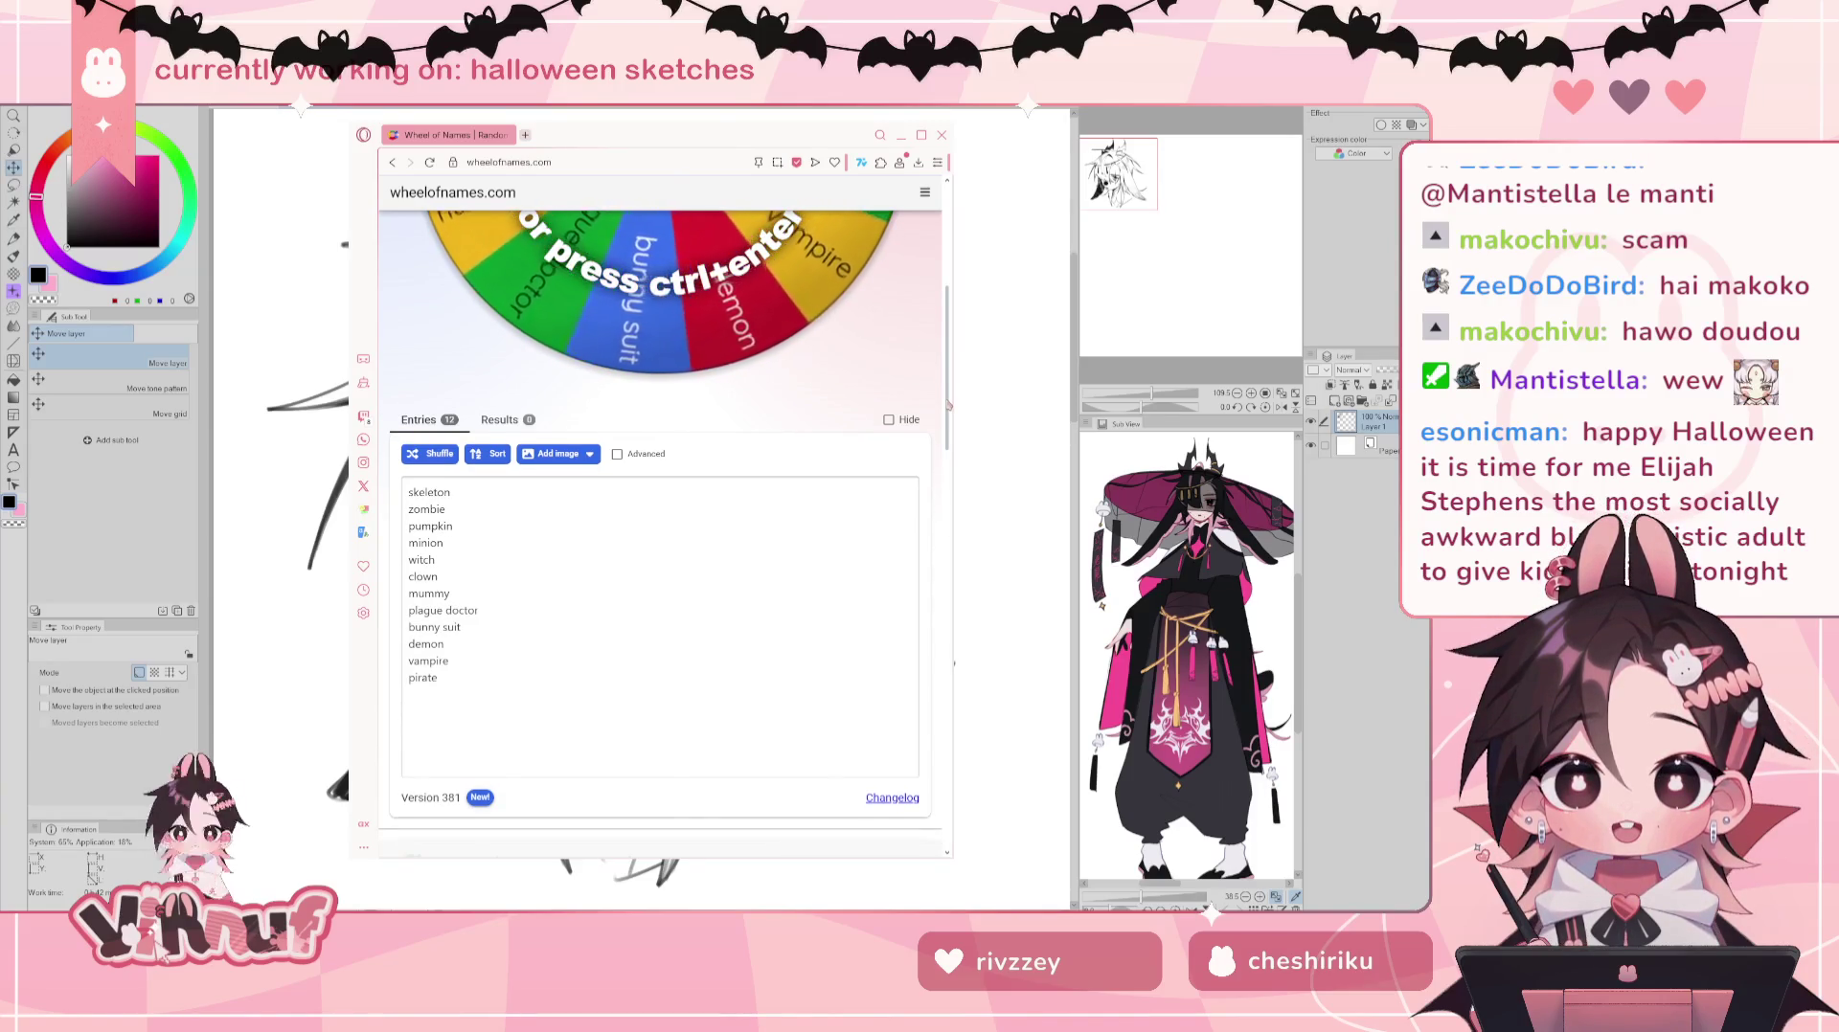
left_click_drag(948, 404, 943, 299)
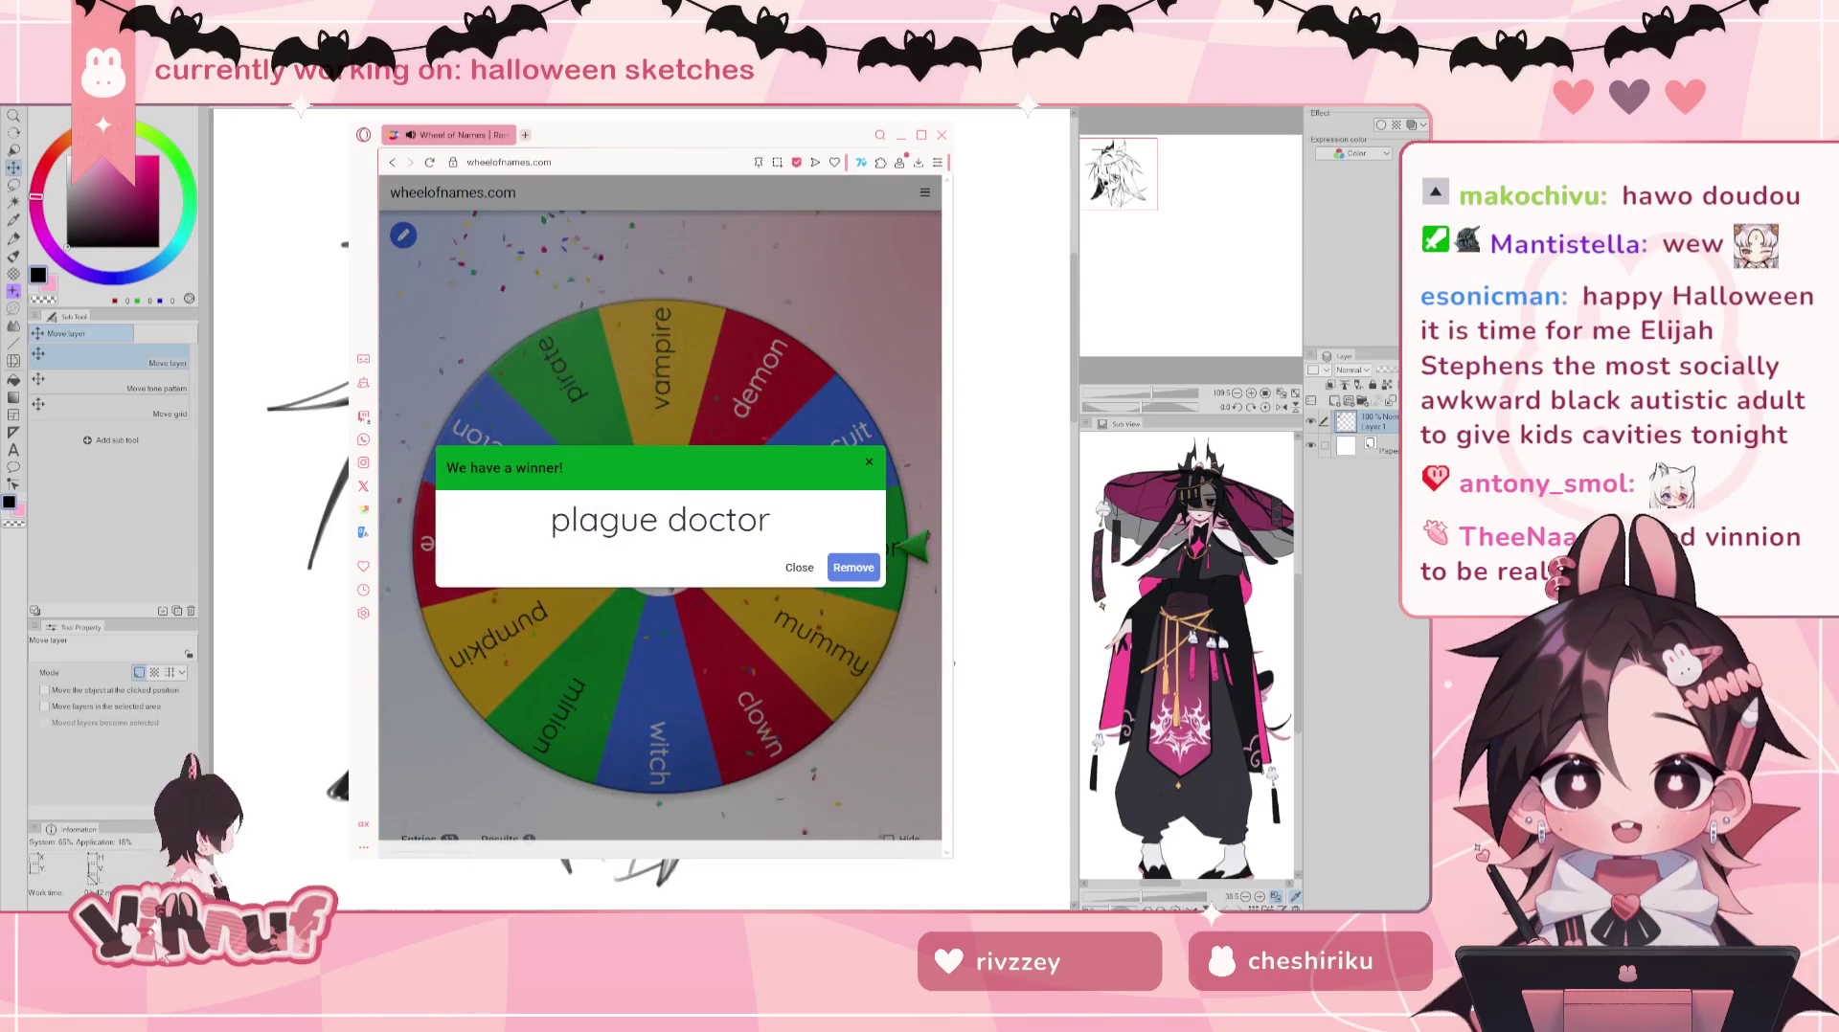
left_click(801, 567)
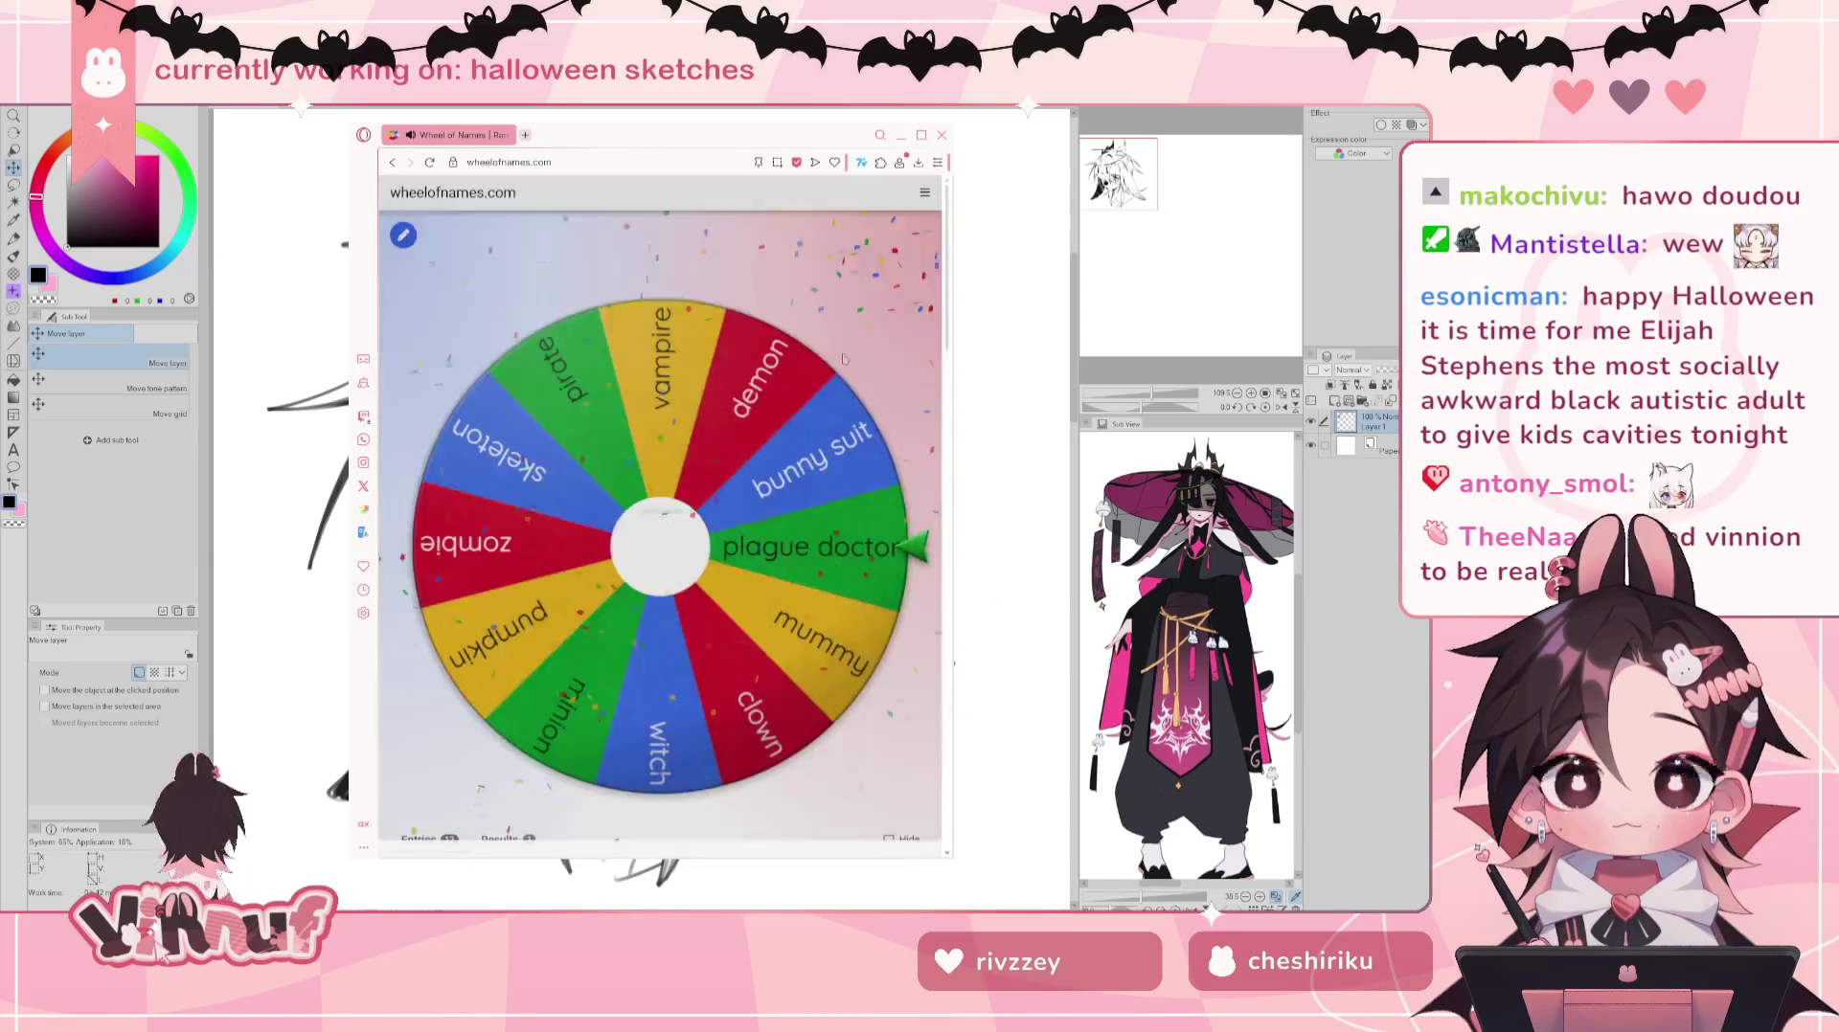
left_click(900, 140)
left_click_drag(1157, 182, 1200, 164)
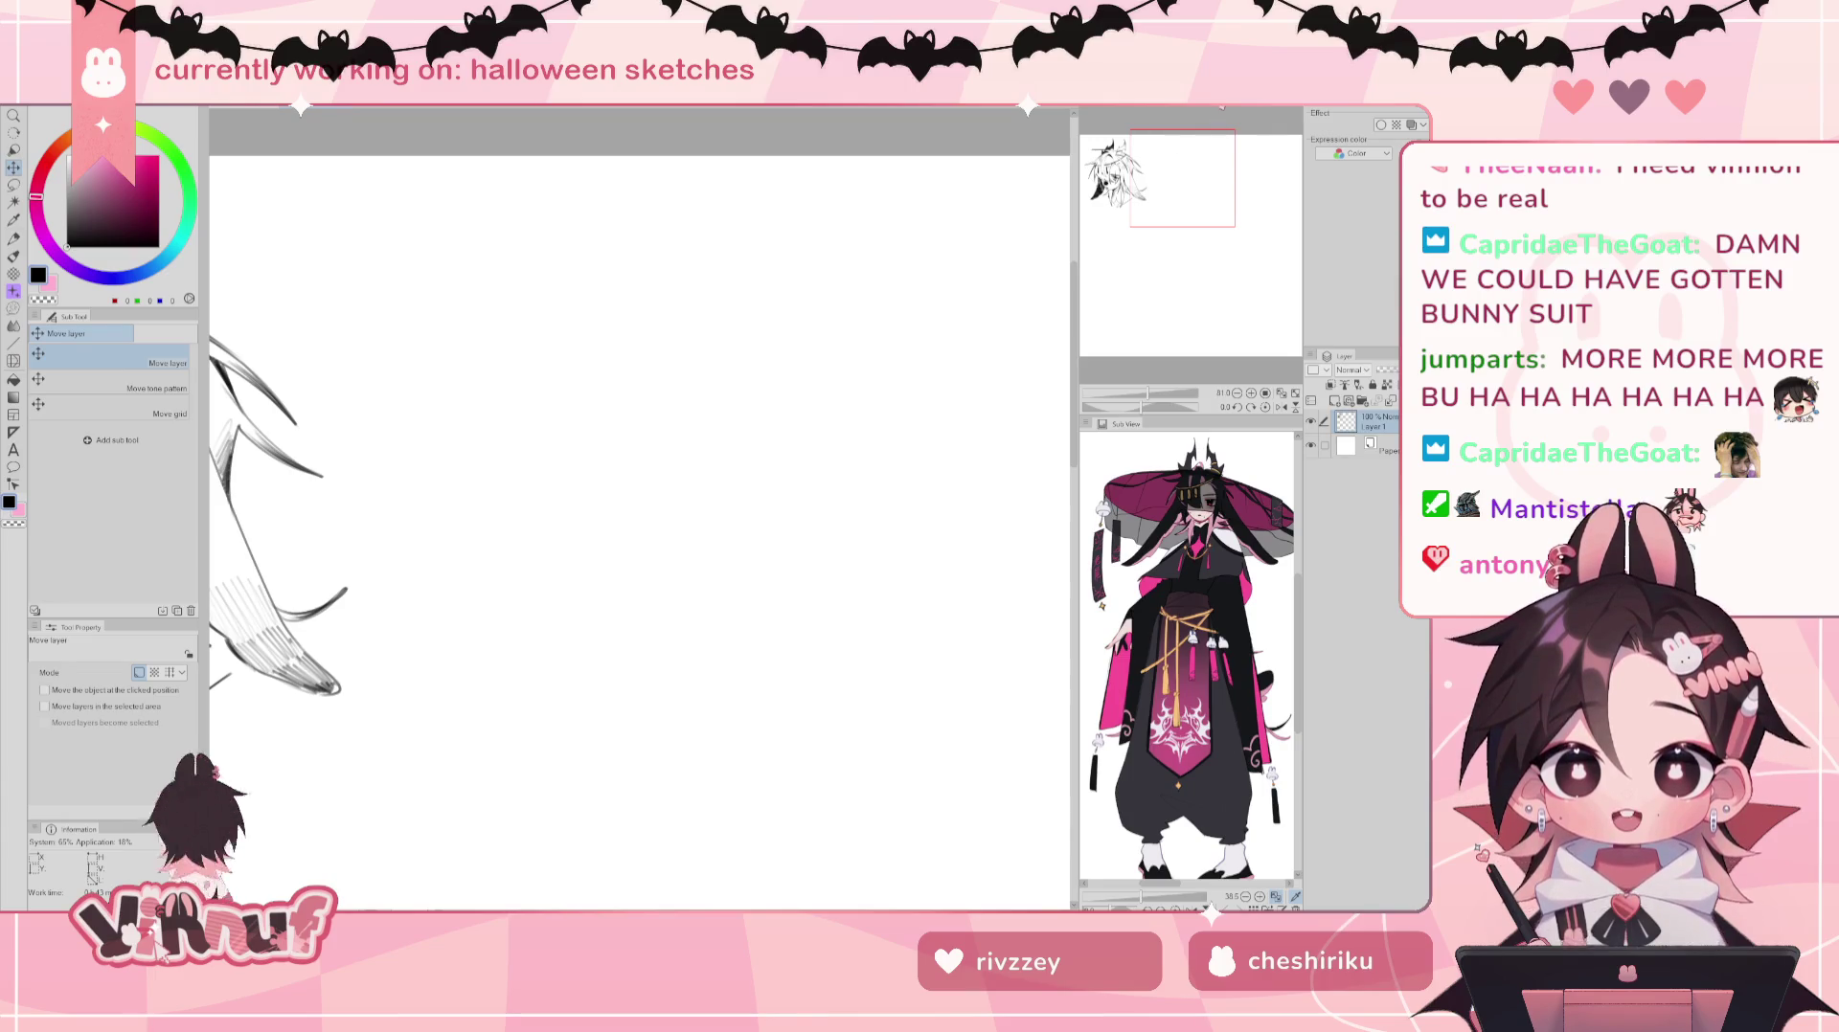
Step: With the pen, move the view to a fresh blank area and draw a short first line
key("b")
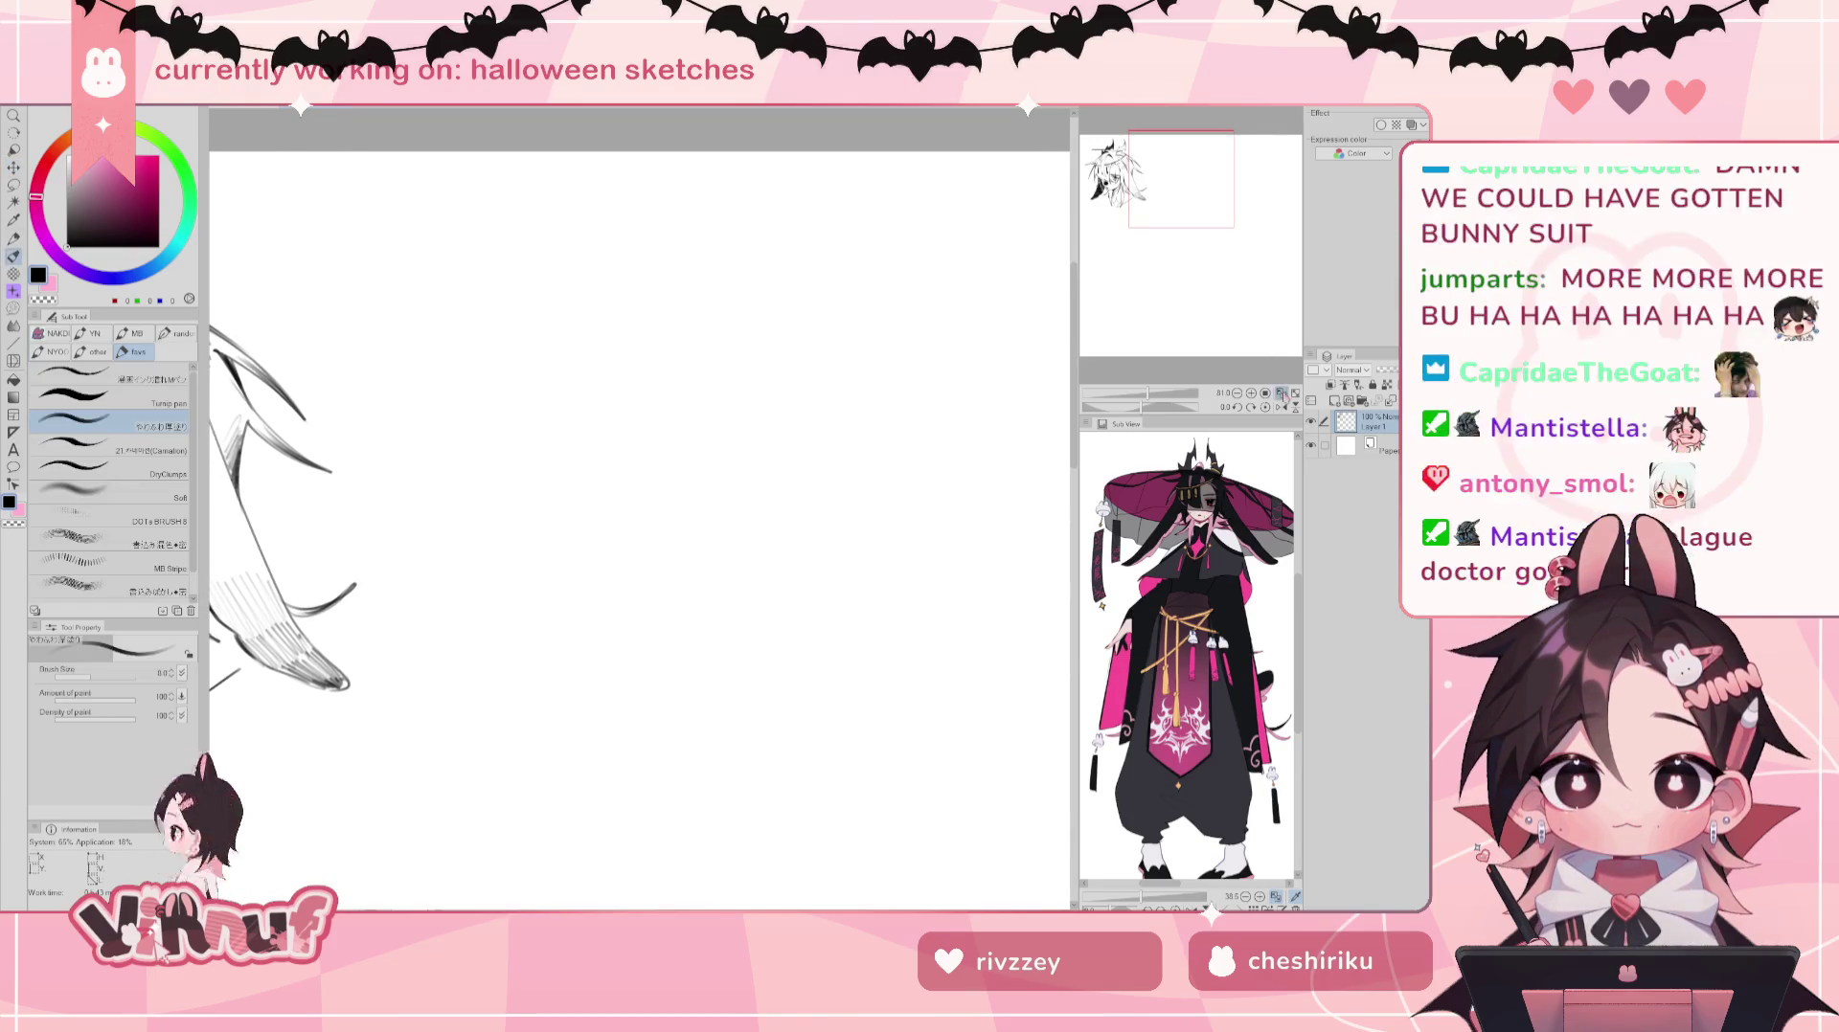
left_click(1281, 393)
mouse_move(1170, 232)
left_mouse_down()
mouse_move(1167, 175)
mouse_move(1177, 220)
left_mouse_up()
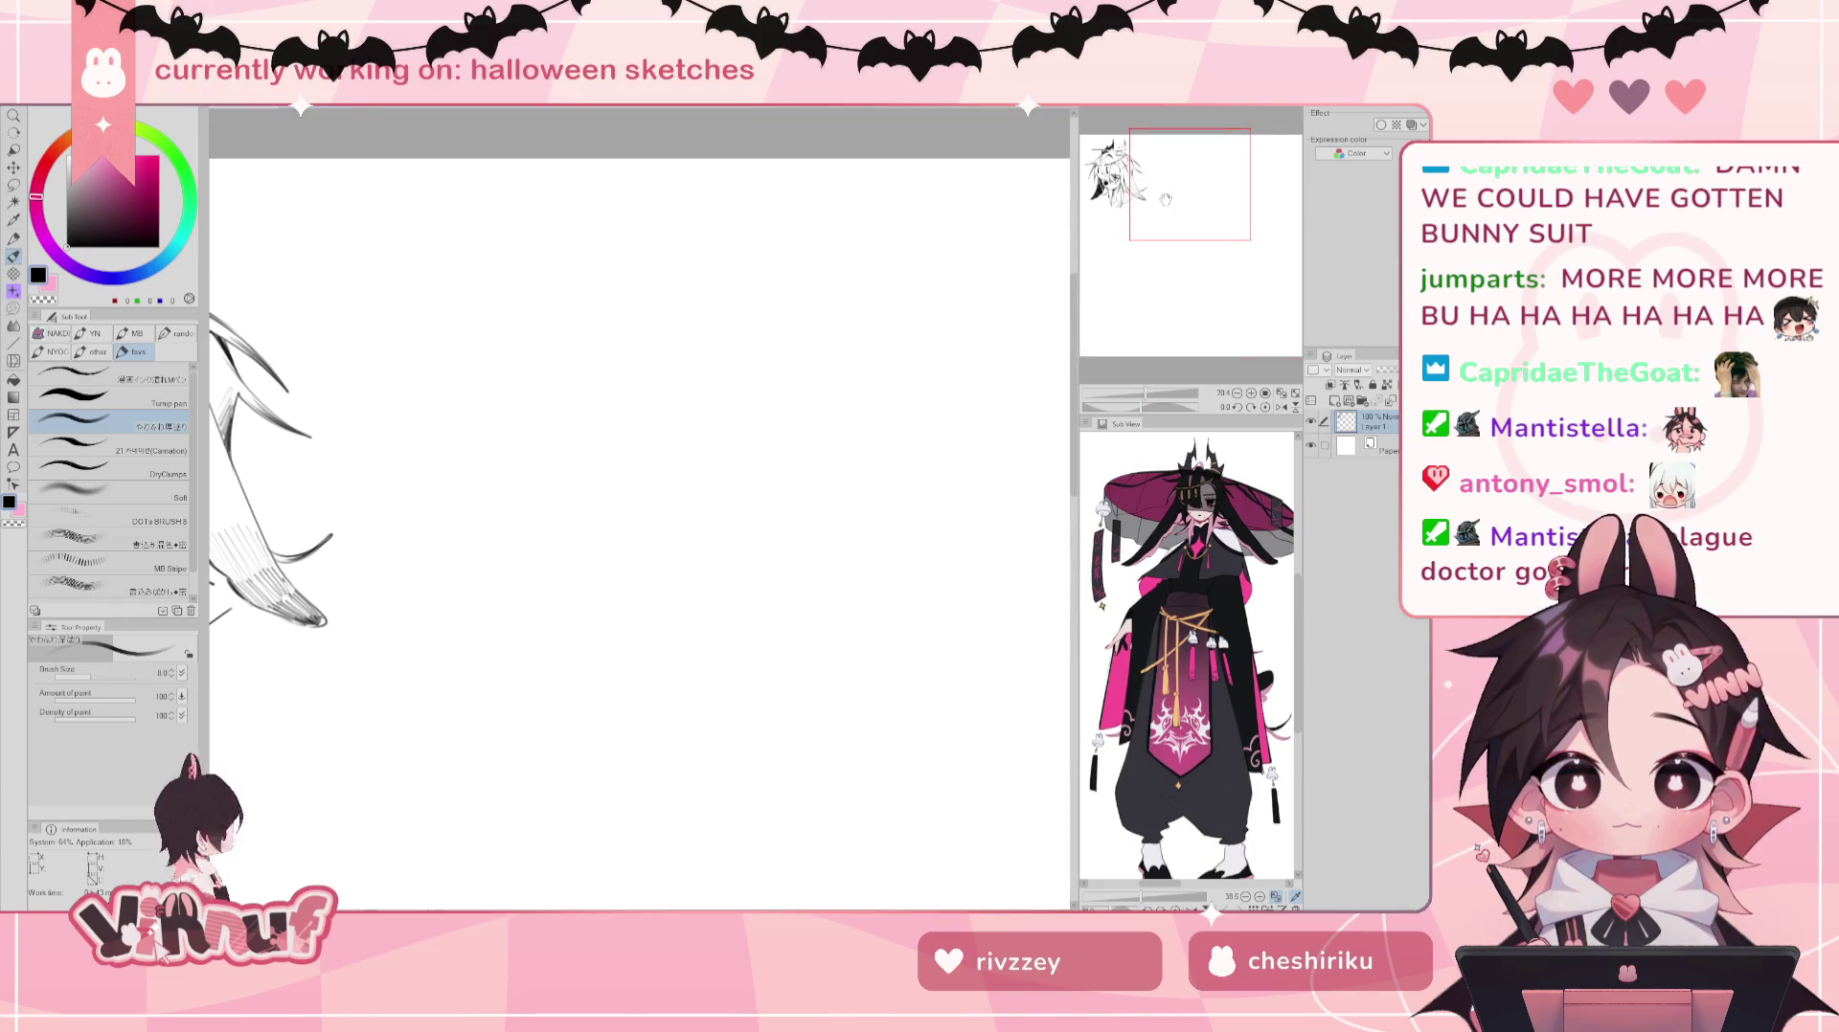
left_click_drag(651, 327, 645, 477)
key("ctrl+z")
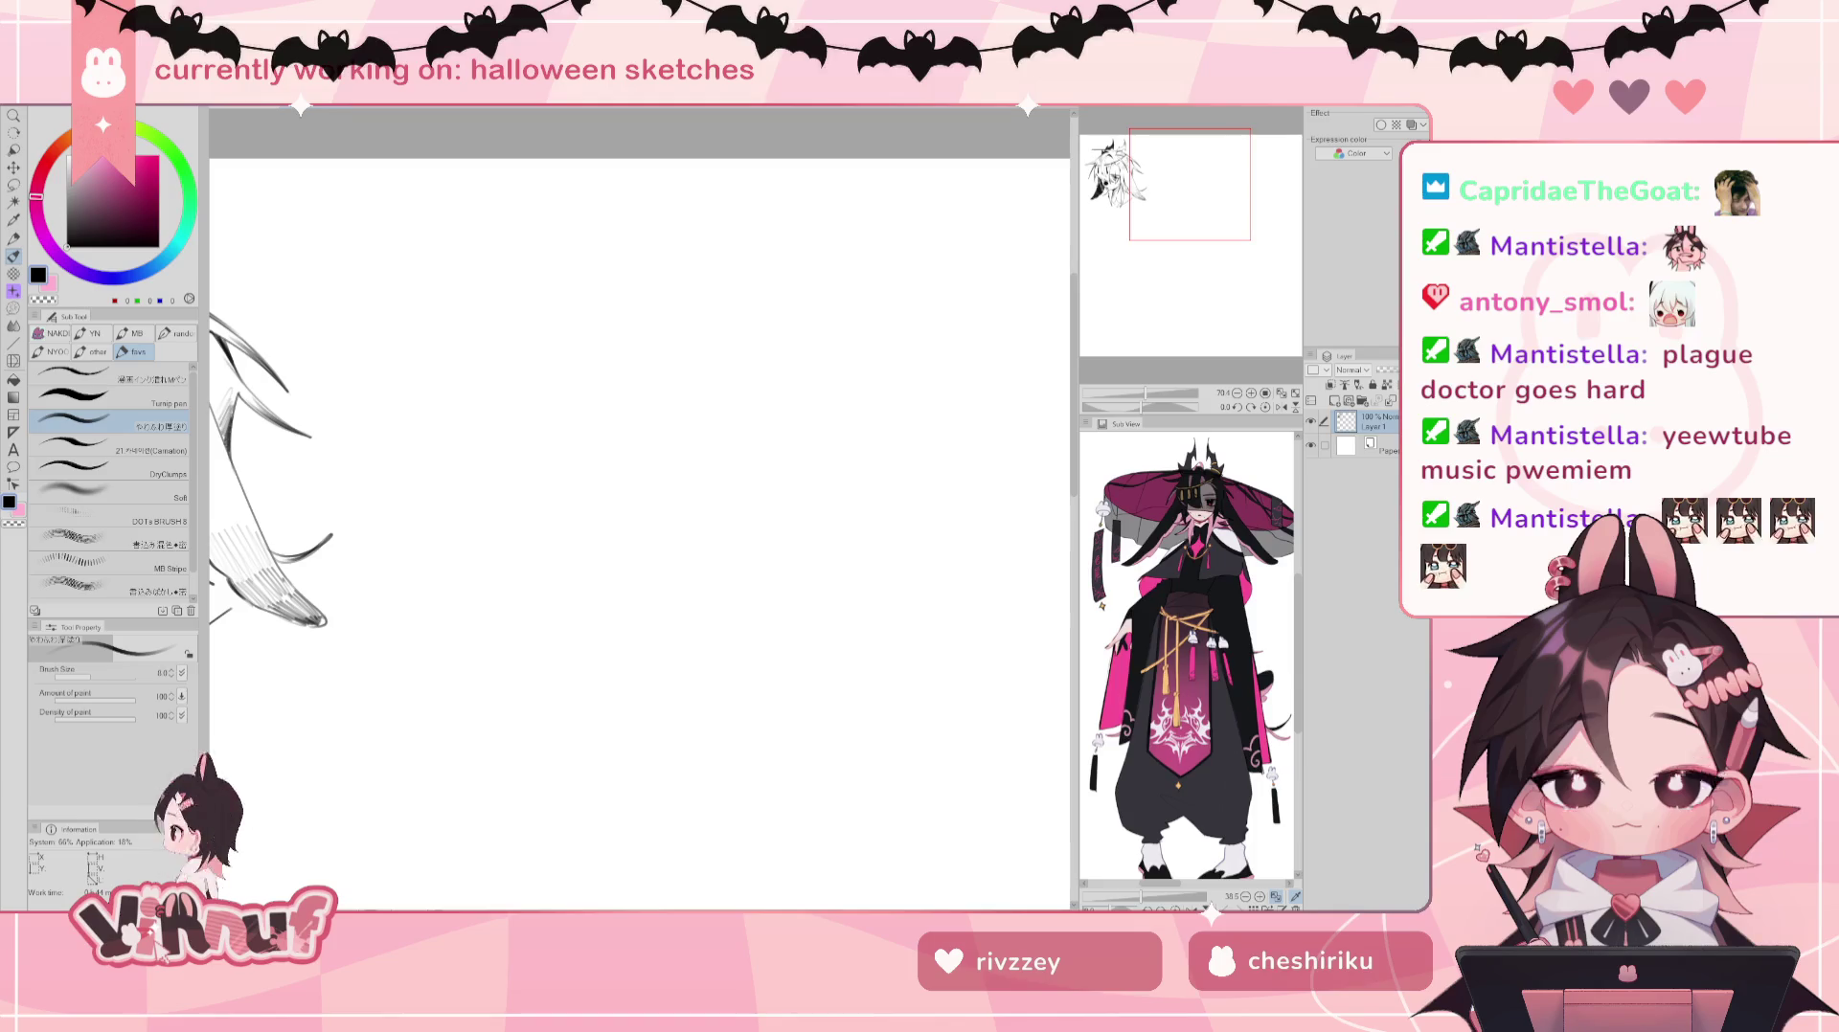
left_click_drag(555, 389, 588, 498)
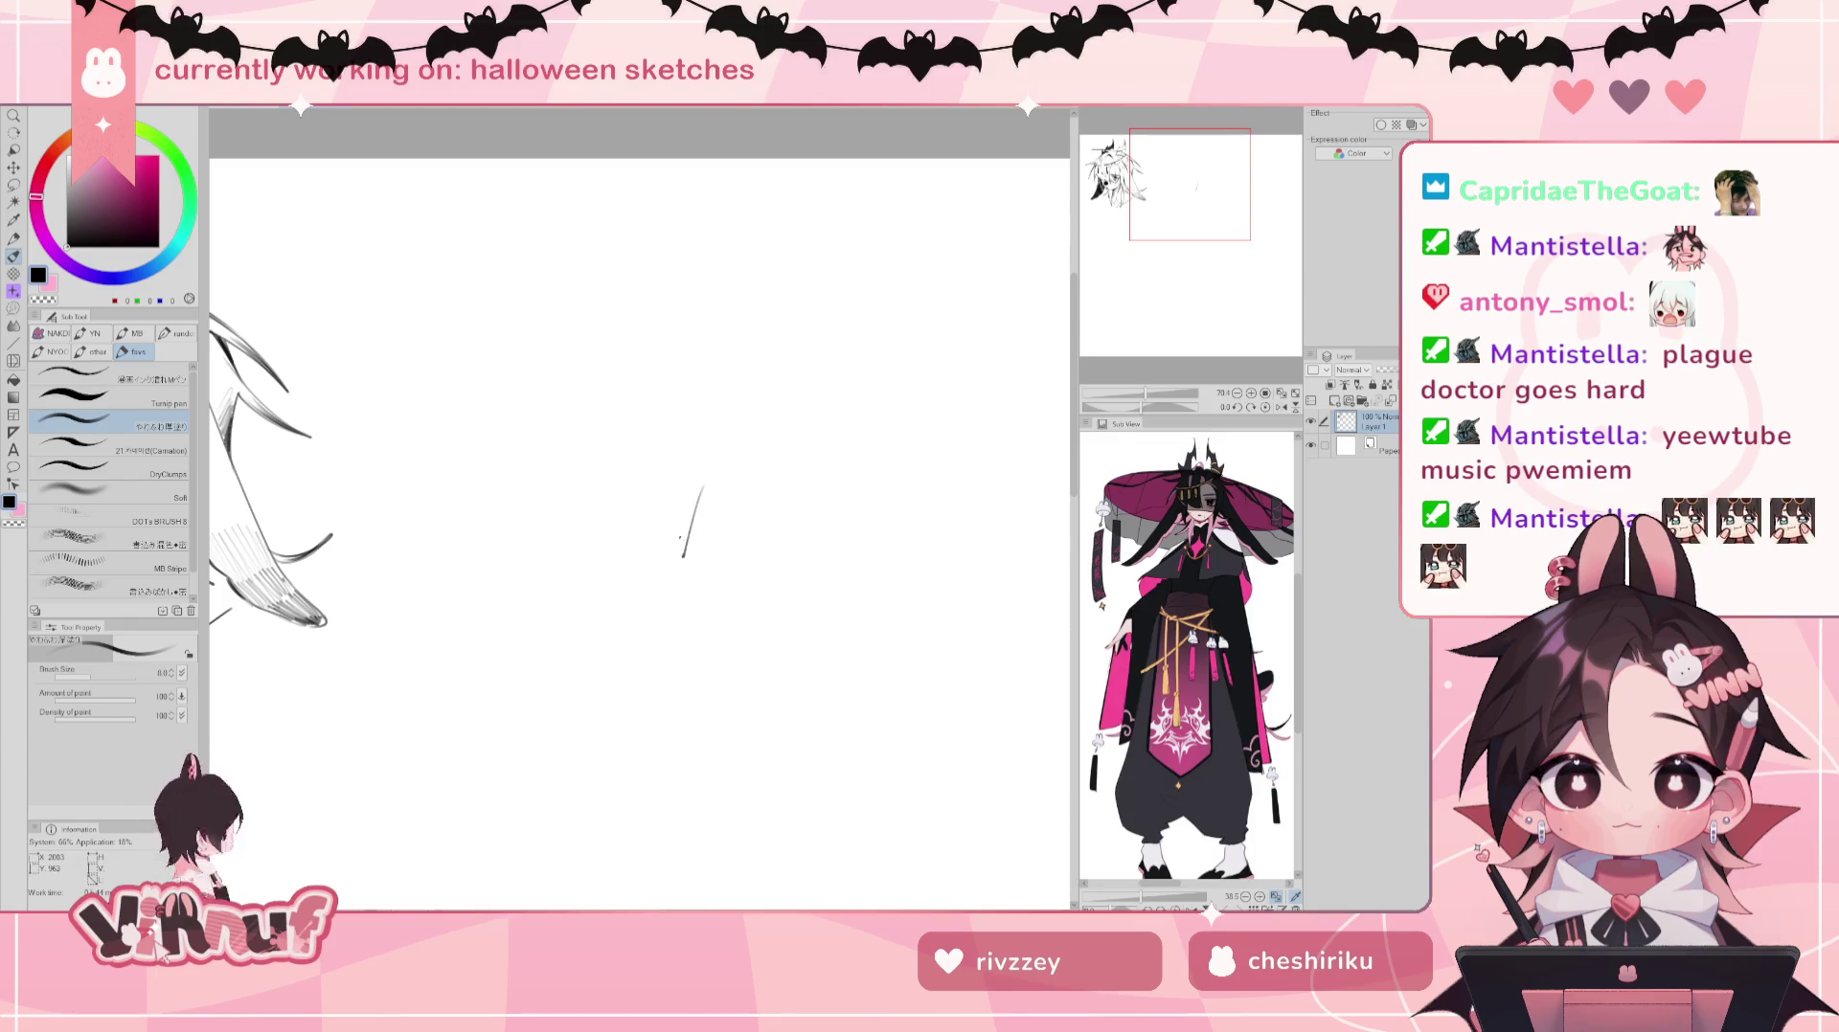
Step: Draw the left side, rounded top and right side of an egg-shaped head outline
mouse_move(533, 429)
left_mouse_down()
mouse_move(522, 526)
mouse_move(544, 536)
left_mouse_up()
key("ctrl+z")
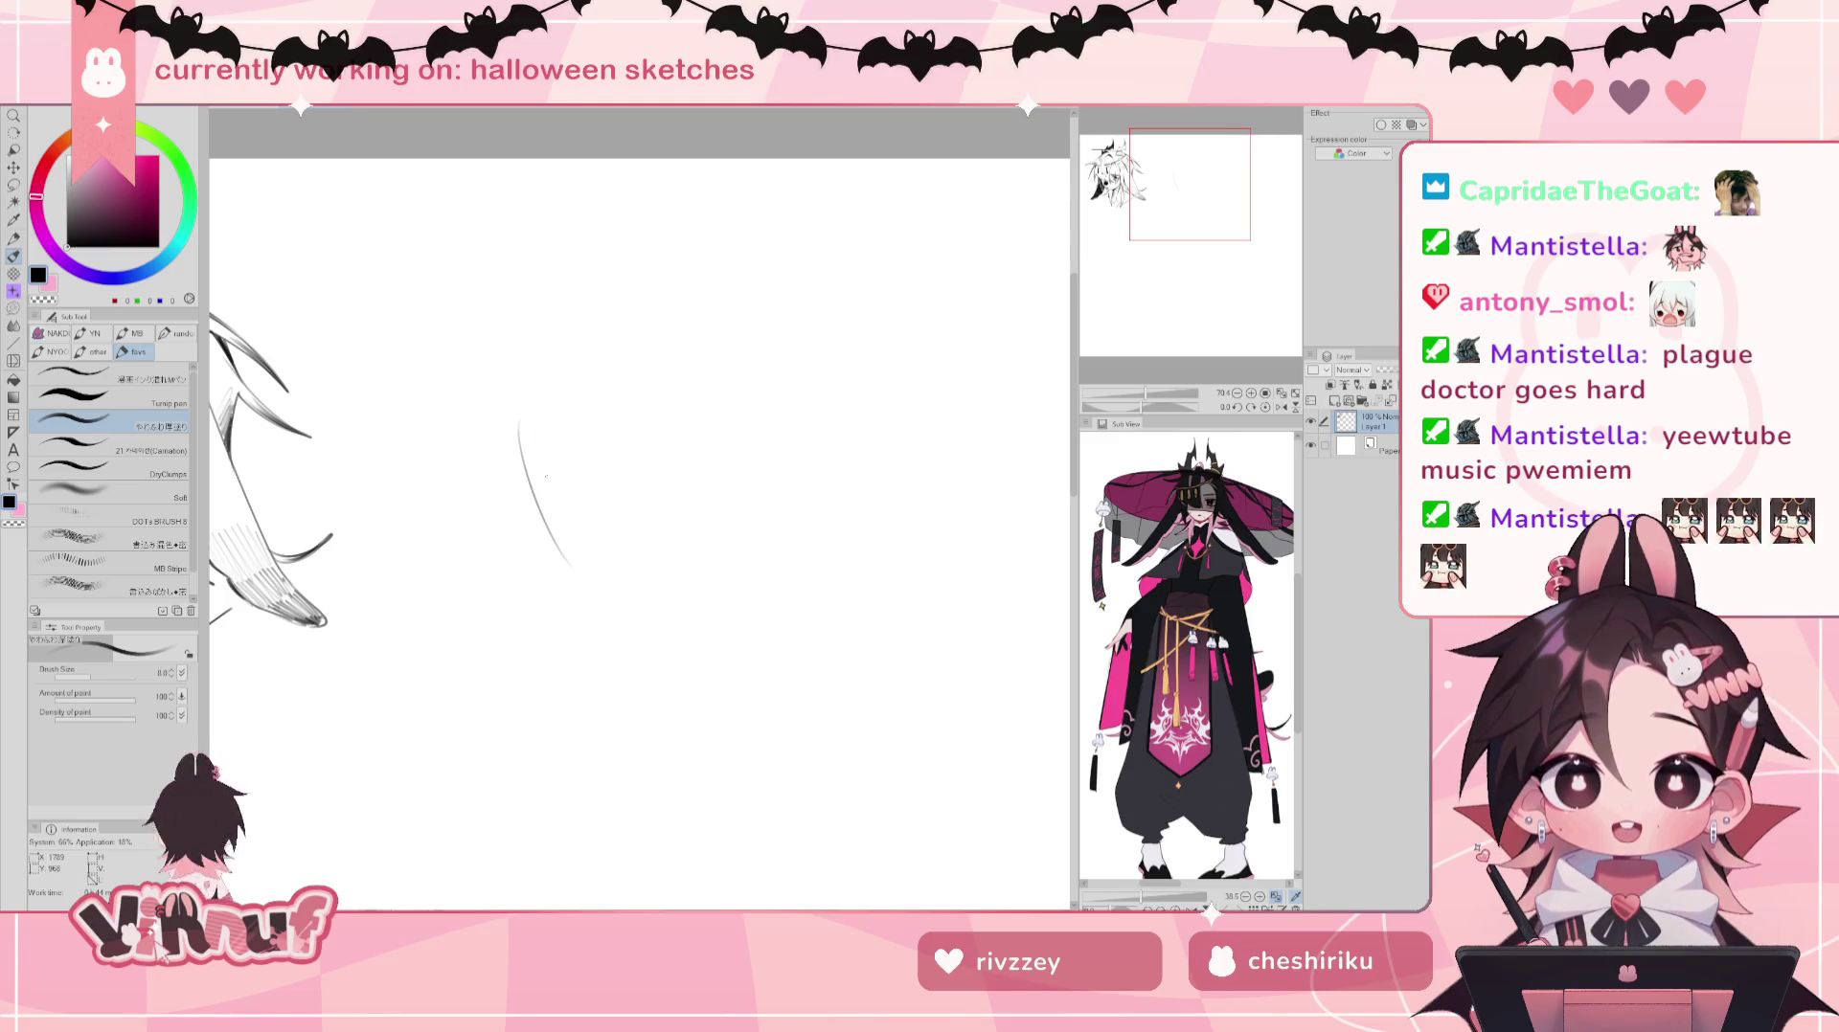
key("ctrl+z")
left_click_drag(519, 372, 537, 507)
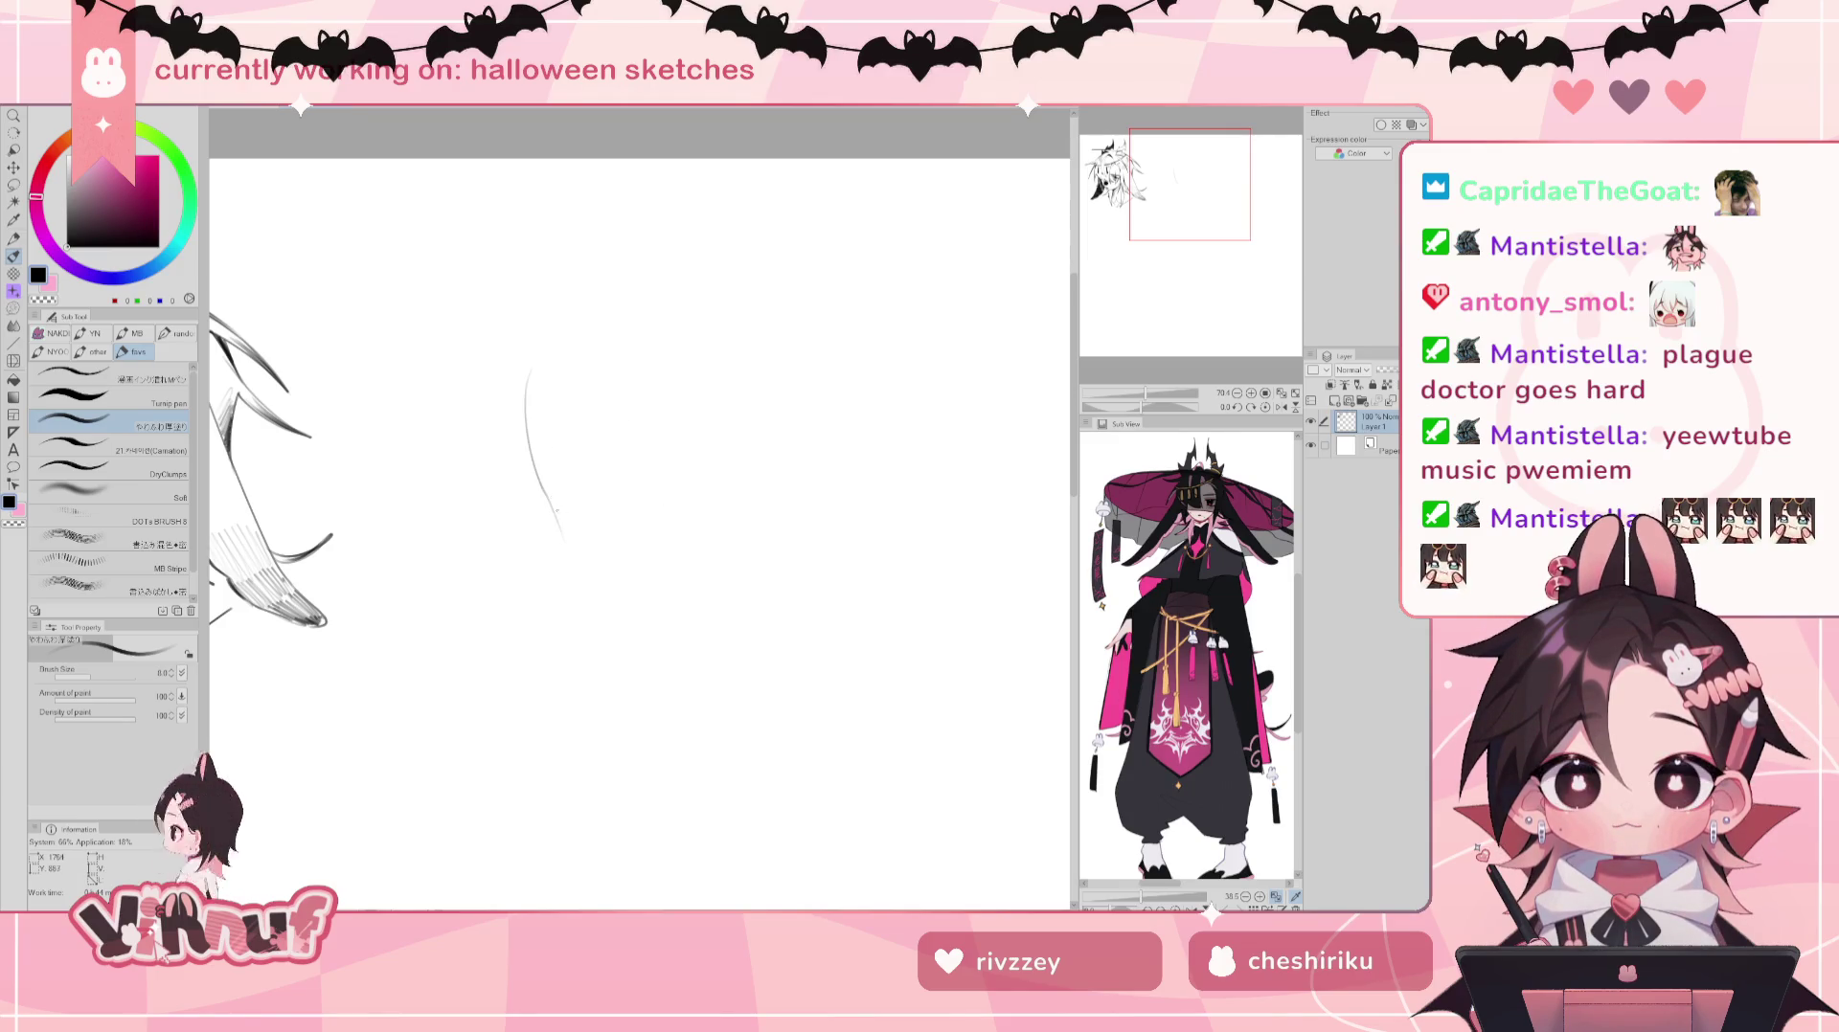
left_click_drag(543, 361, 529, 375)
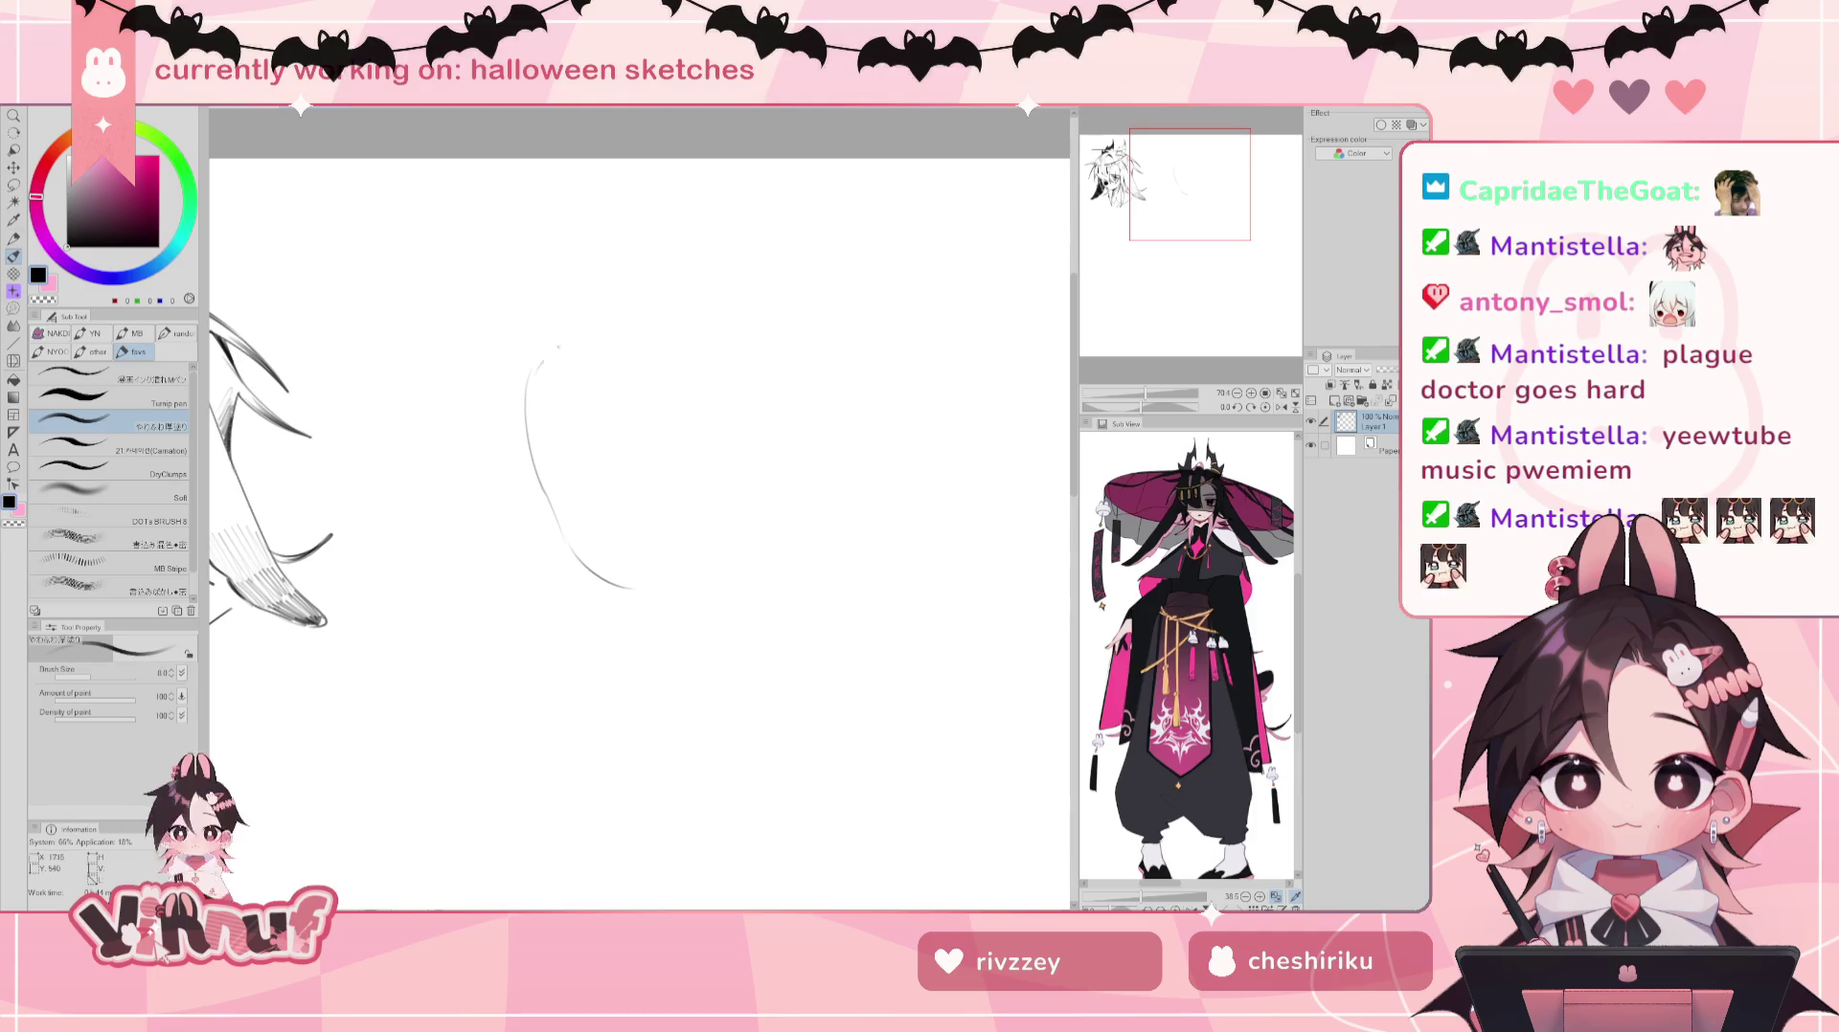
key("ctrl+z")
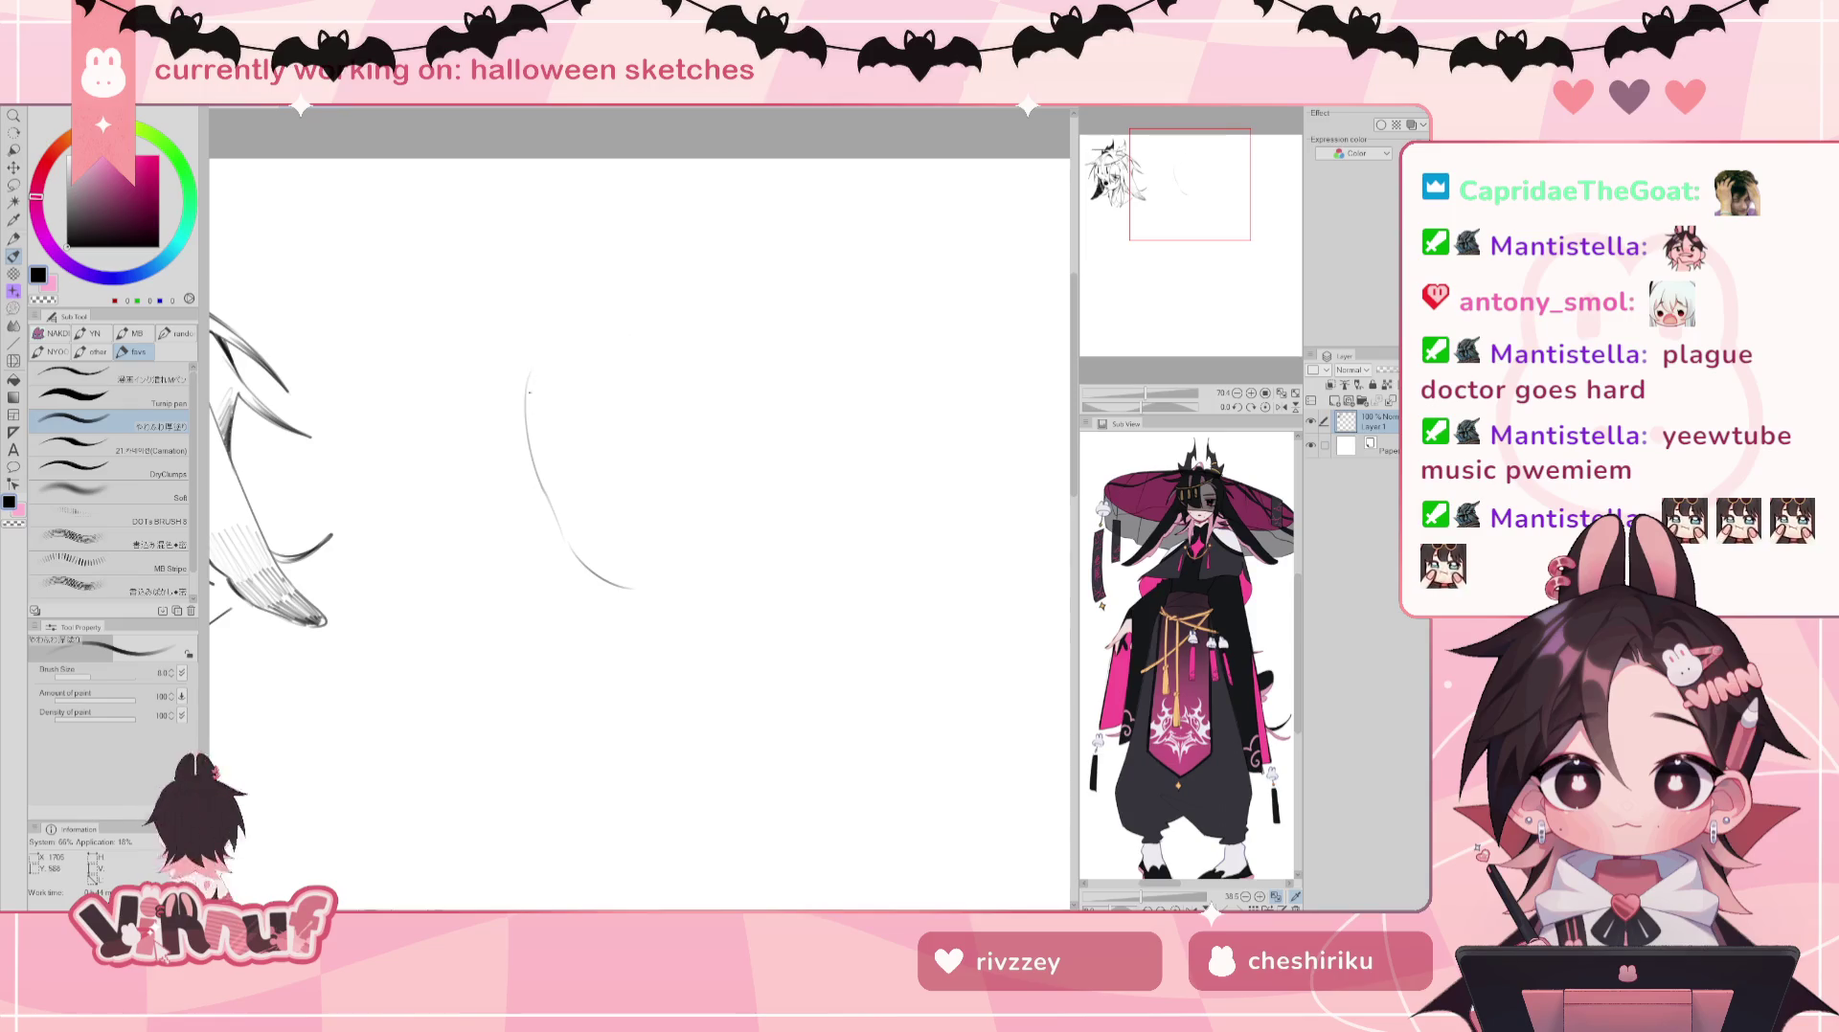
left_click_drag(529, 393, 660, 314)
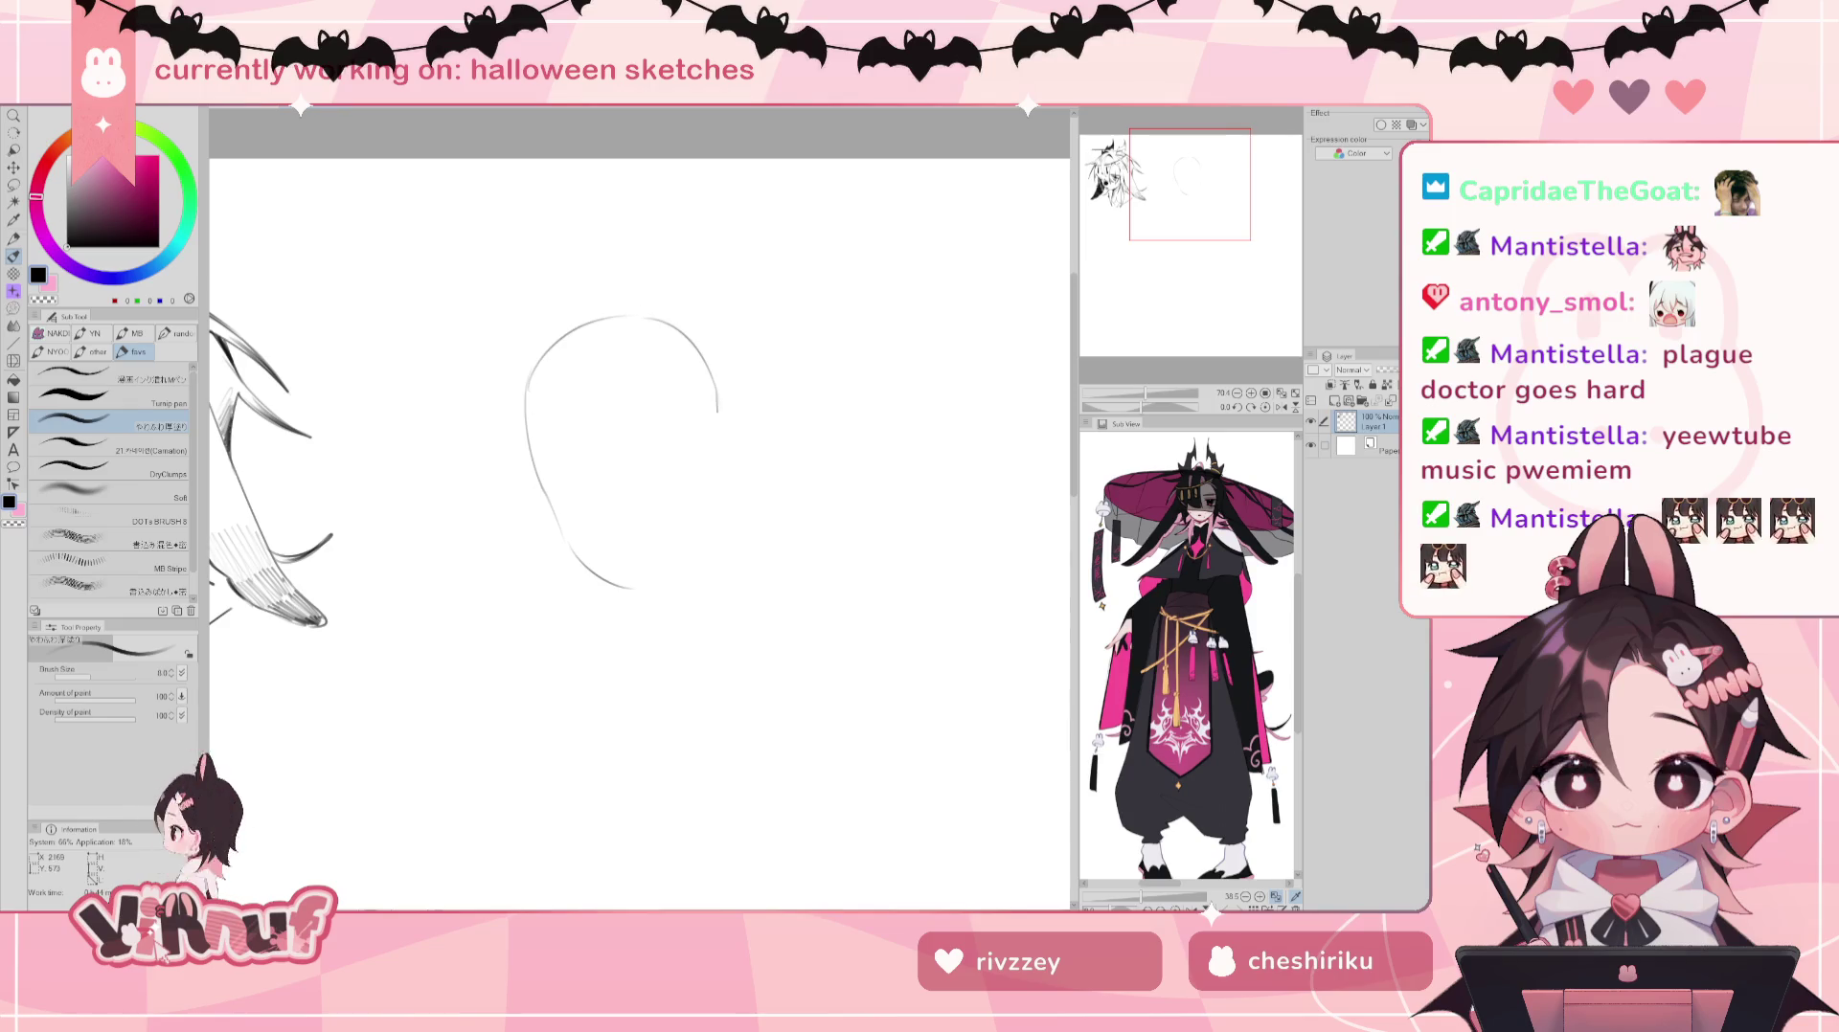
left_click_drag(717, 410, 720, 502)
Step: Draw the chin and right jawline, erase the chin tip, and redraw the chin more firmly
key("e")
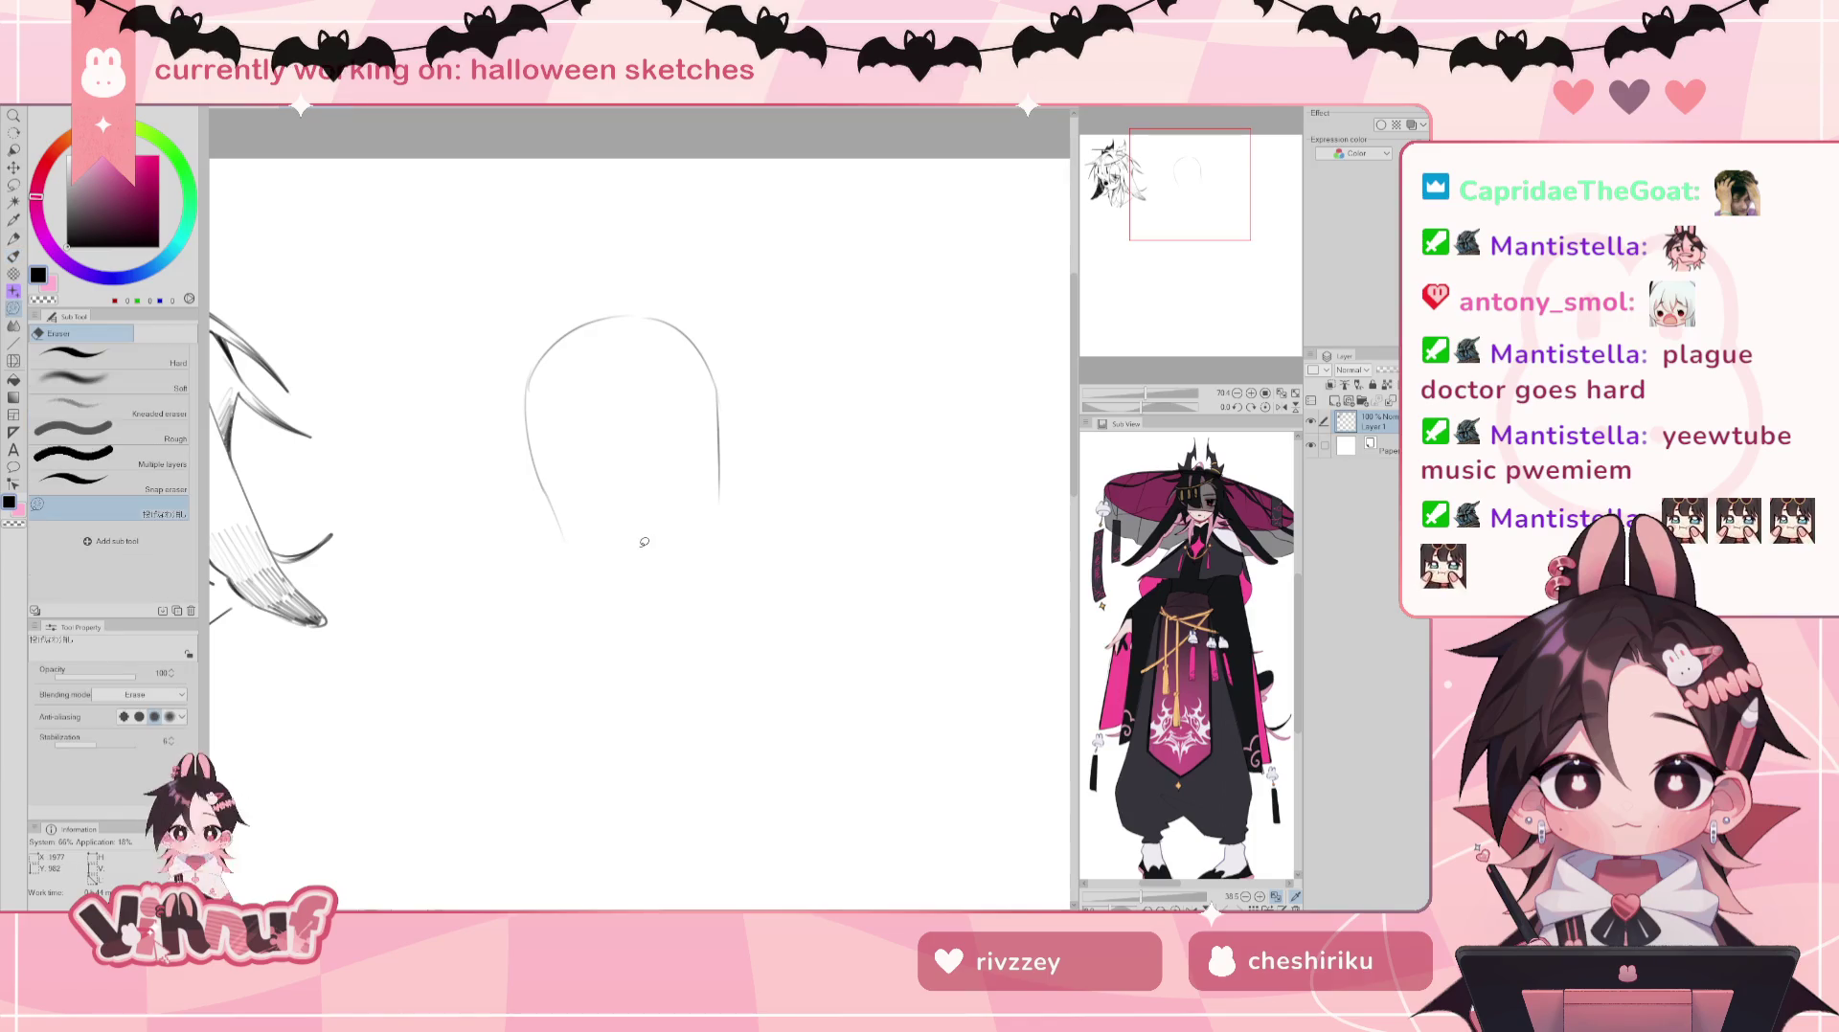
key("p")
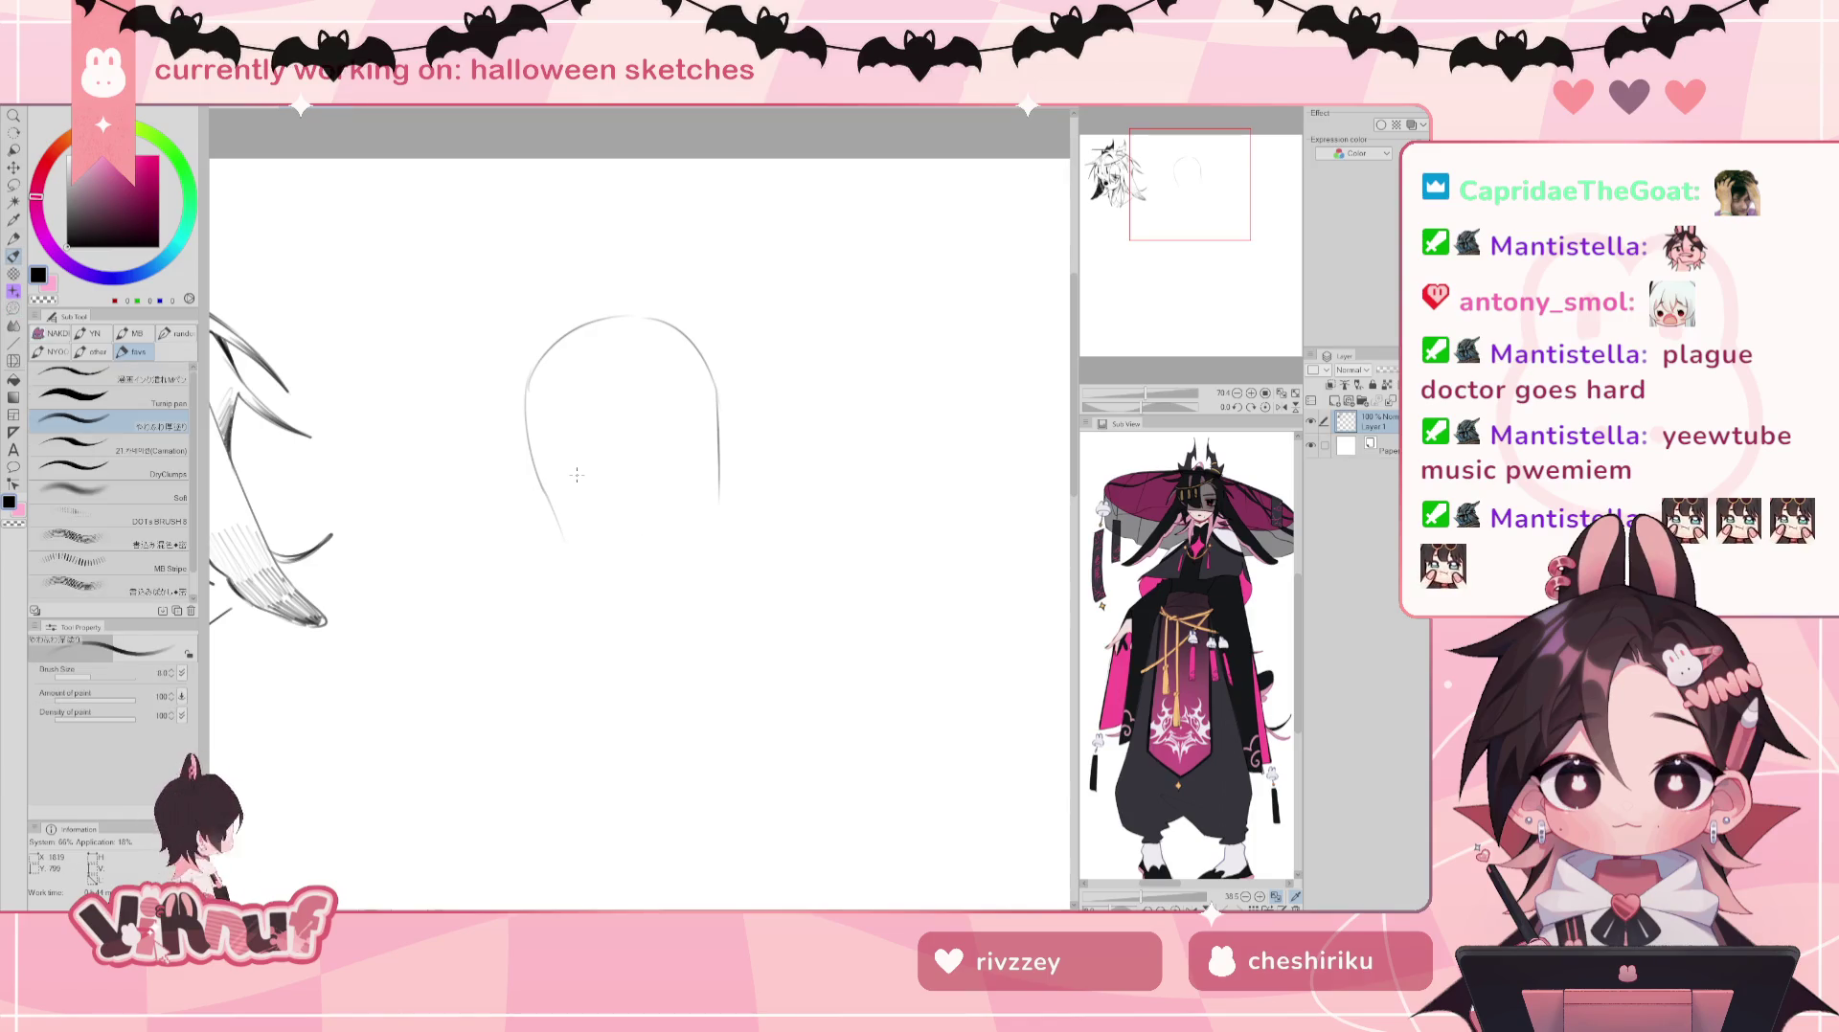
left_click_drag(565, 544, 637, 596)
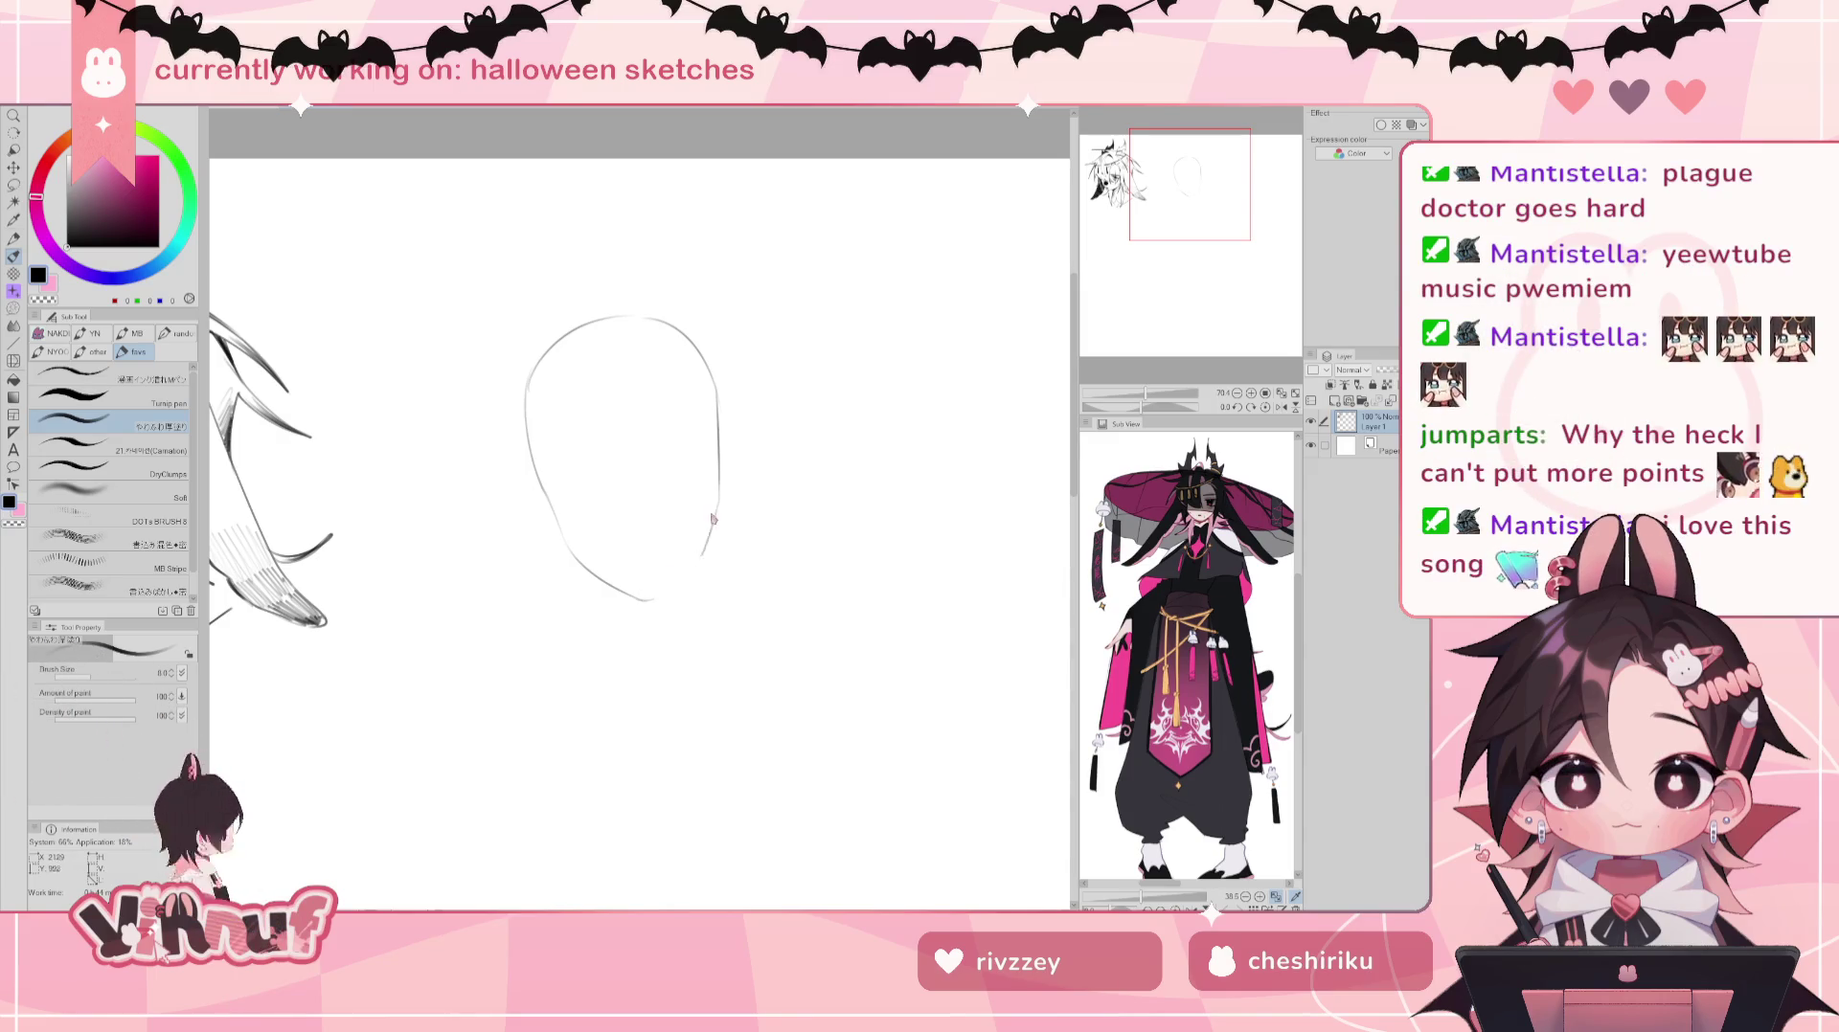
left_click_drag(718, 503, 674, 596)
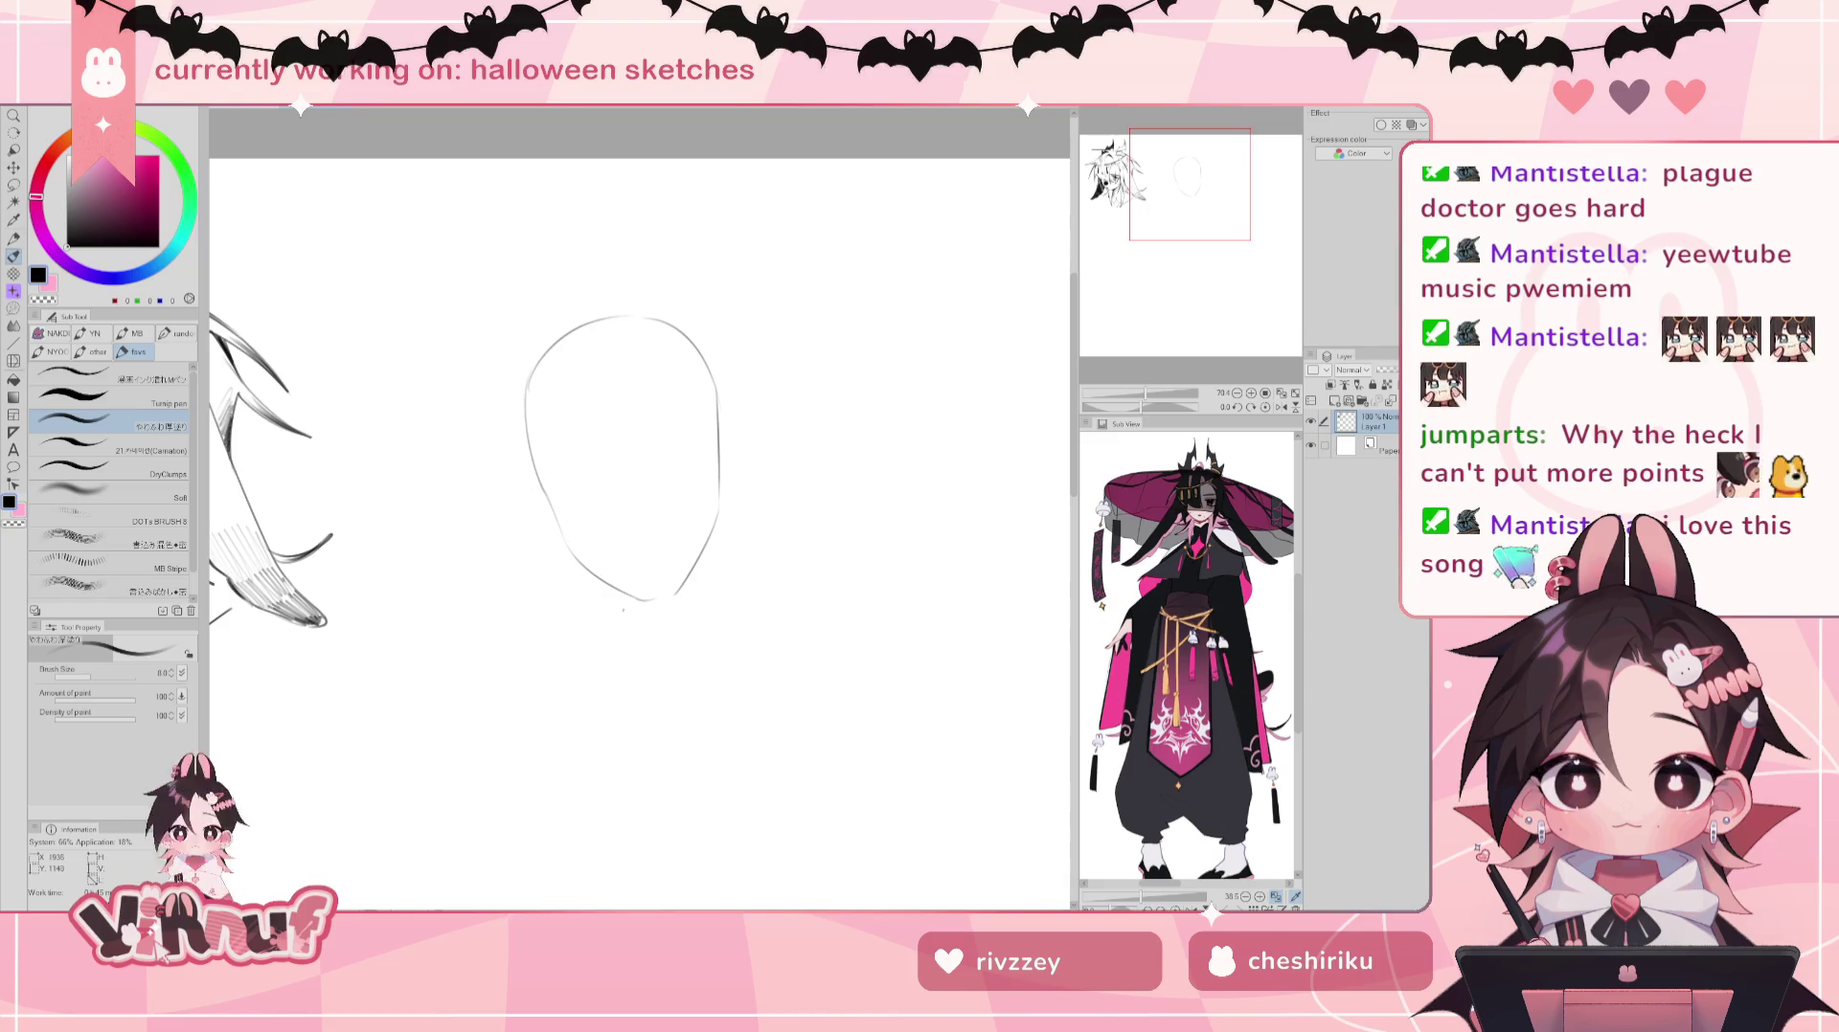
key("e")
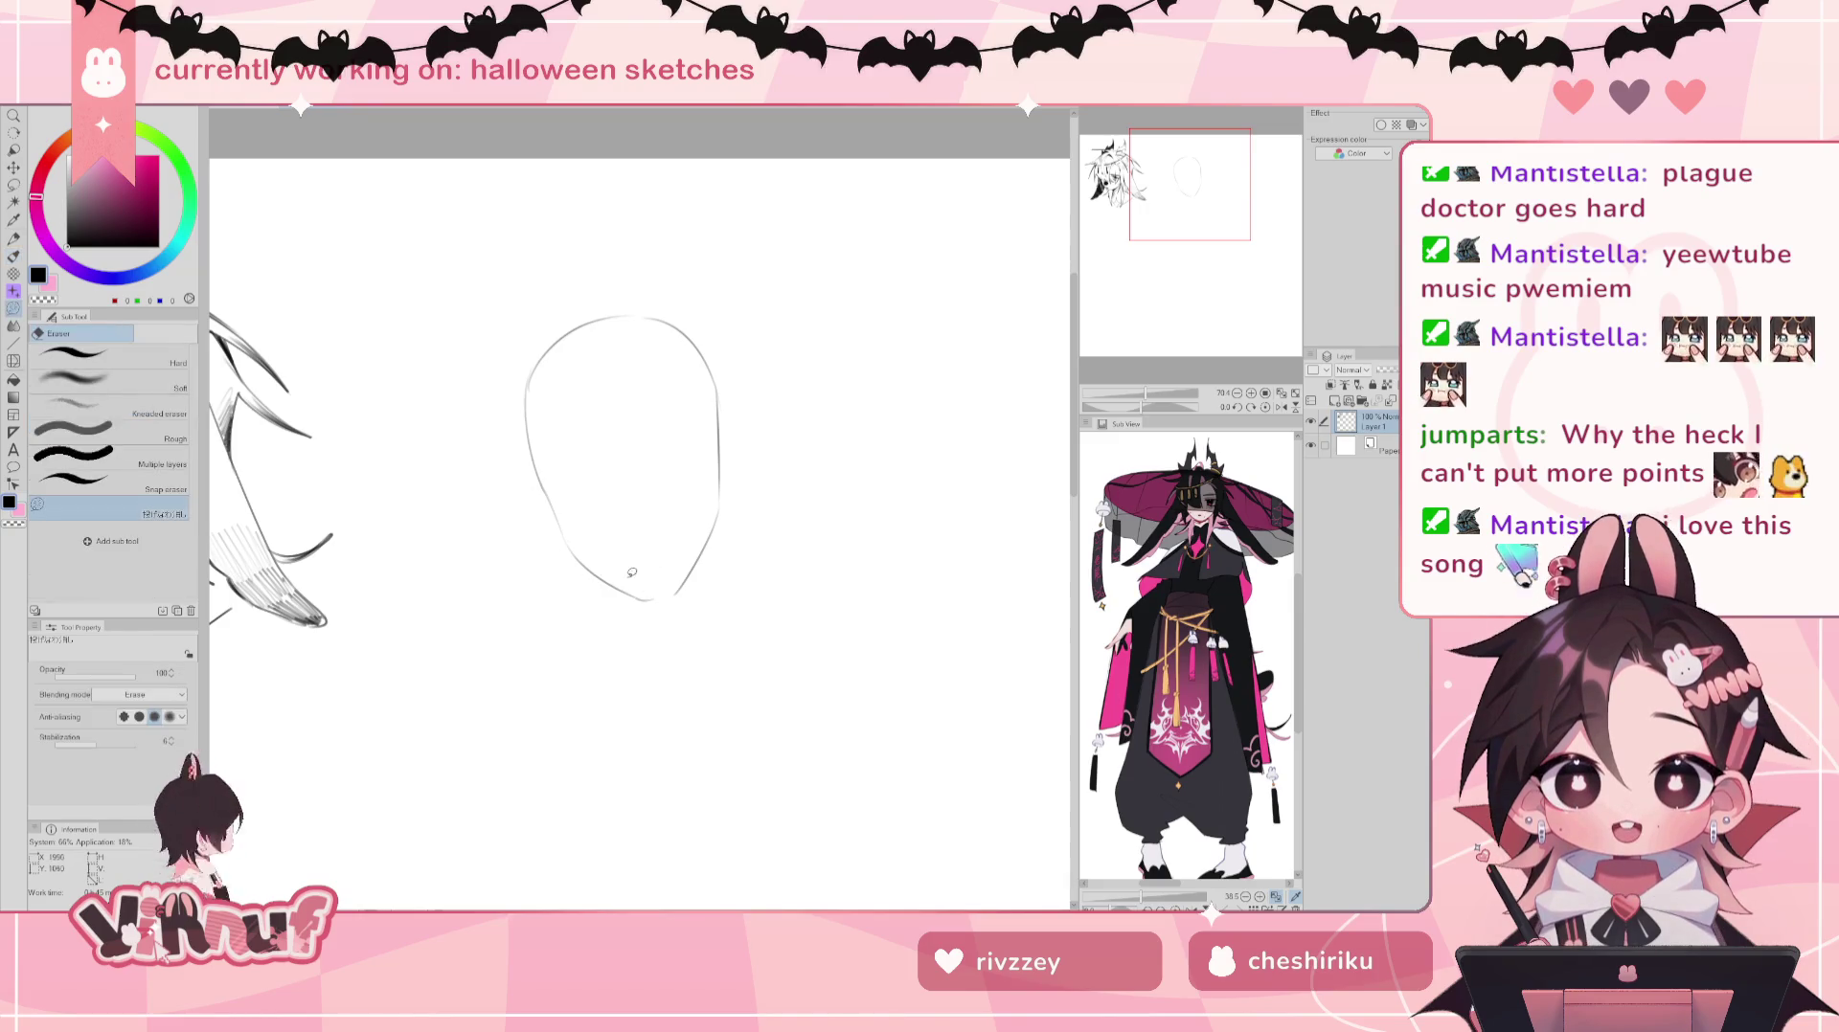
left_click_drag(673, 603, 644, 553)
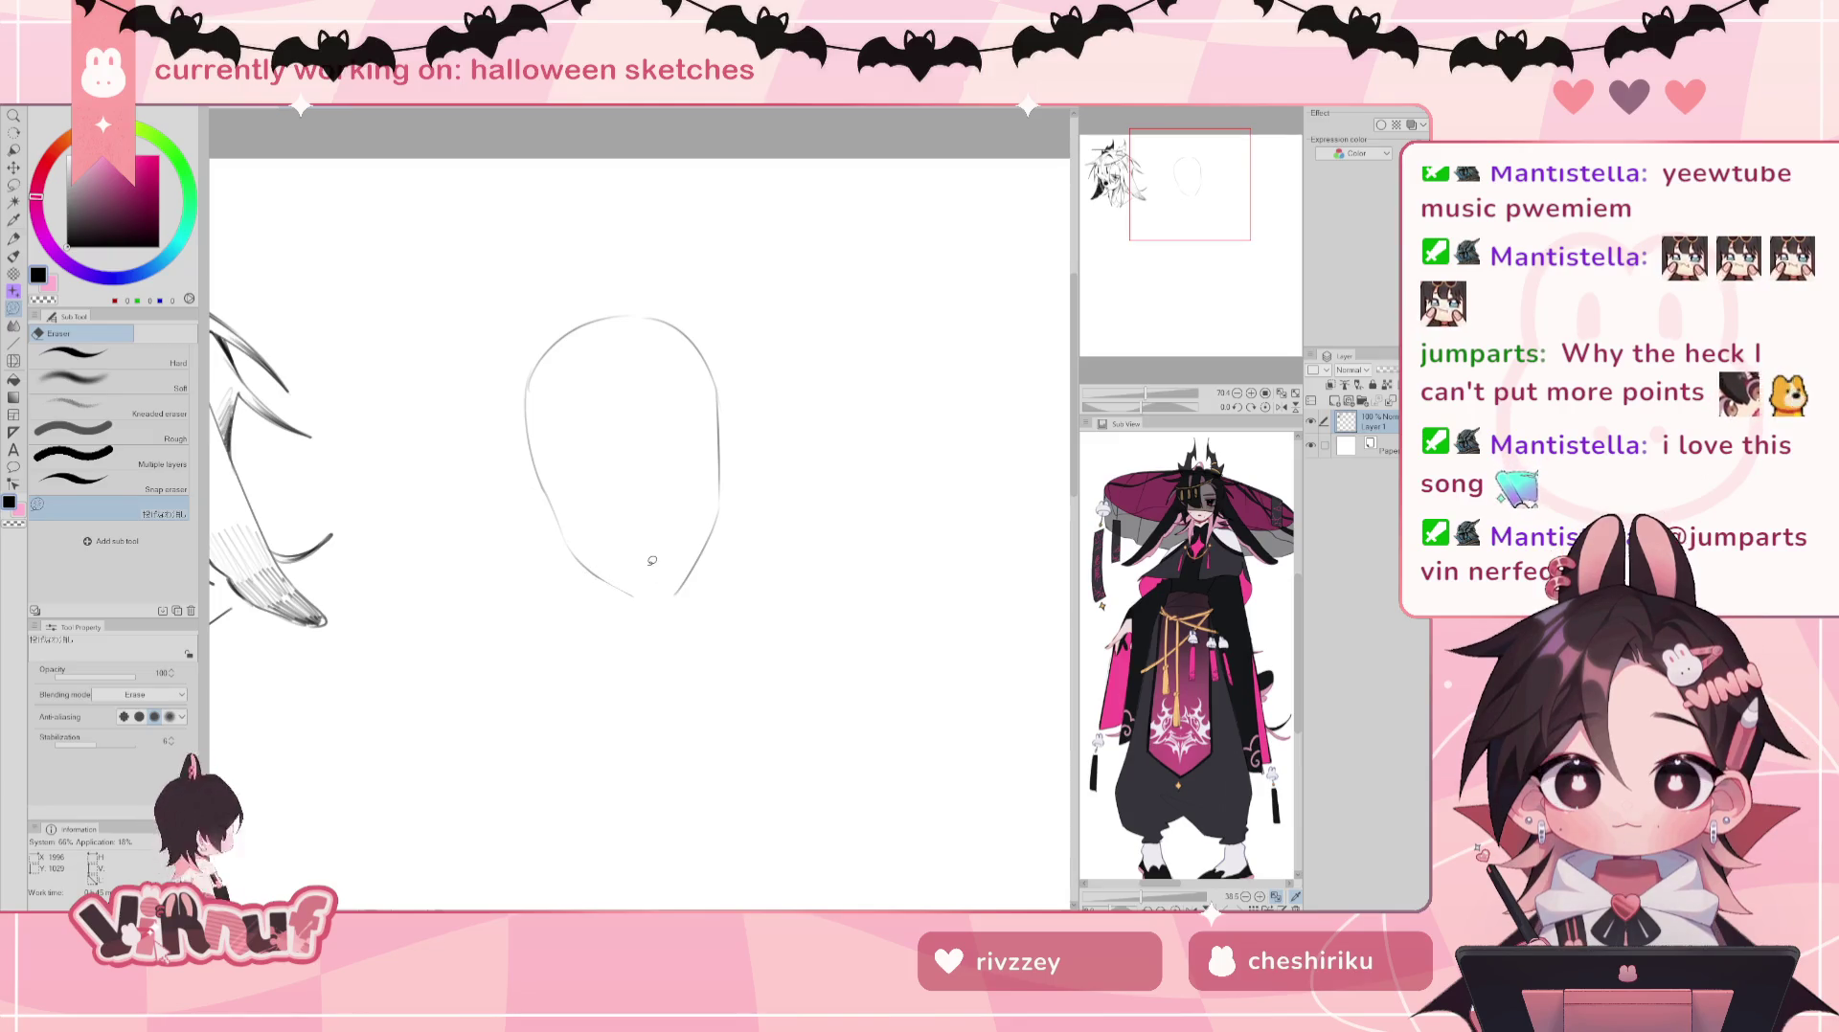
key("b")
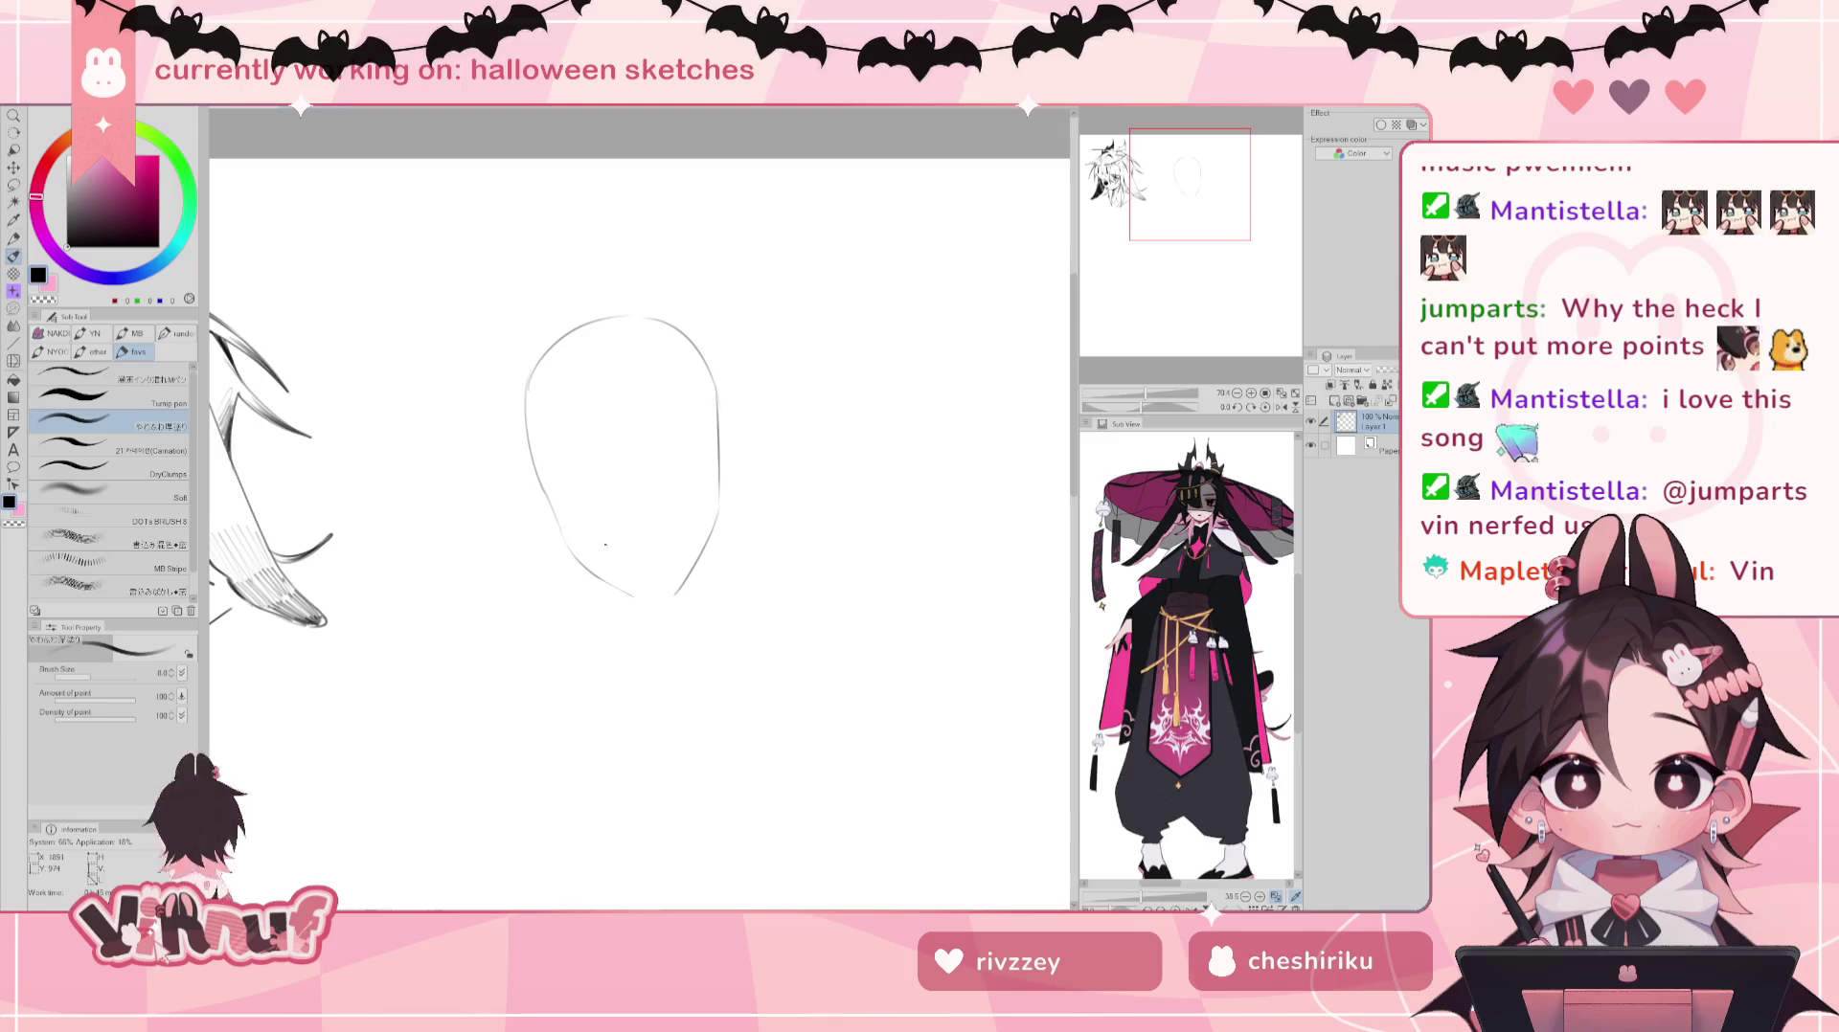
mouse_move(586, 569)
left_mouse_down()
mouse_move(643, 604)
mouse_move(624, 595)
mouse_move(675, 594)
left_mouse_up()
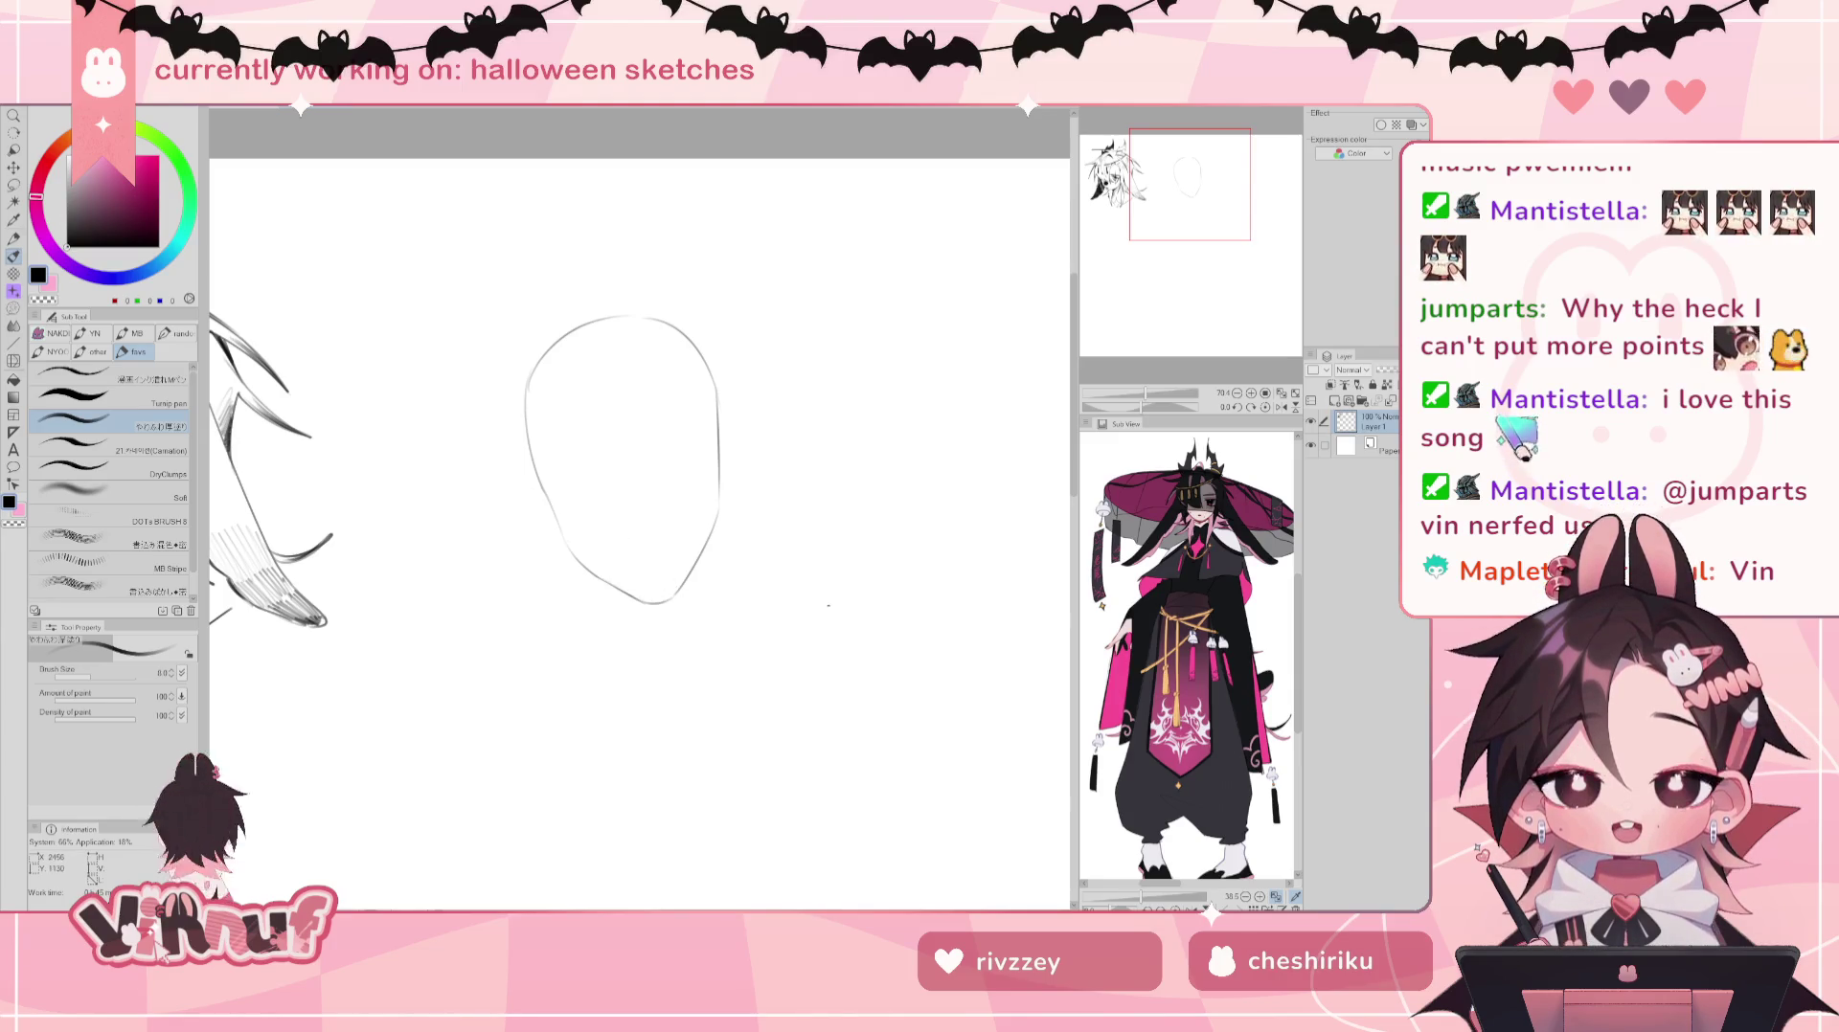
Step: Set the Liquify brush to 665.5, cancel a transform, and lasso around the head outline
key("j")
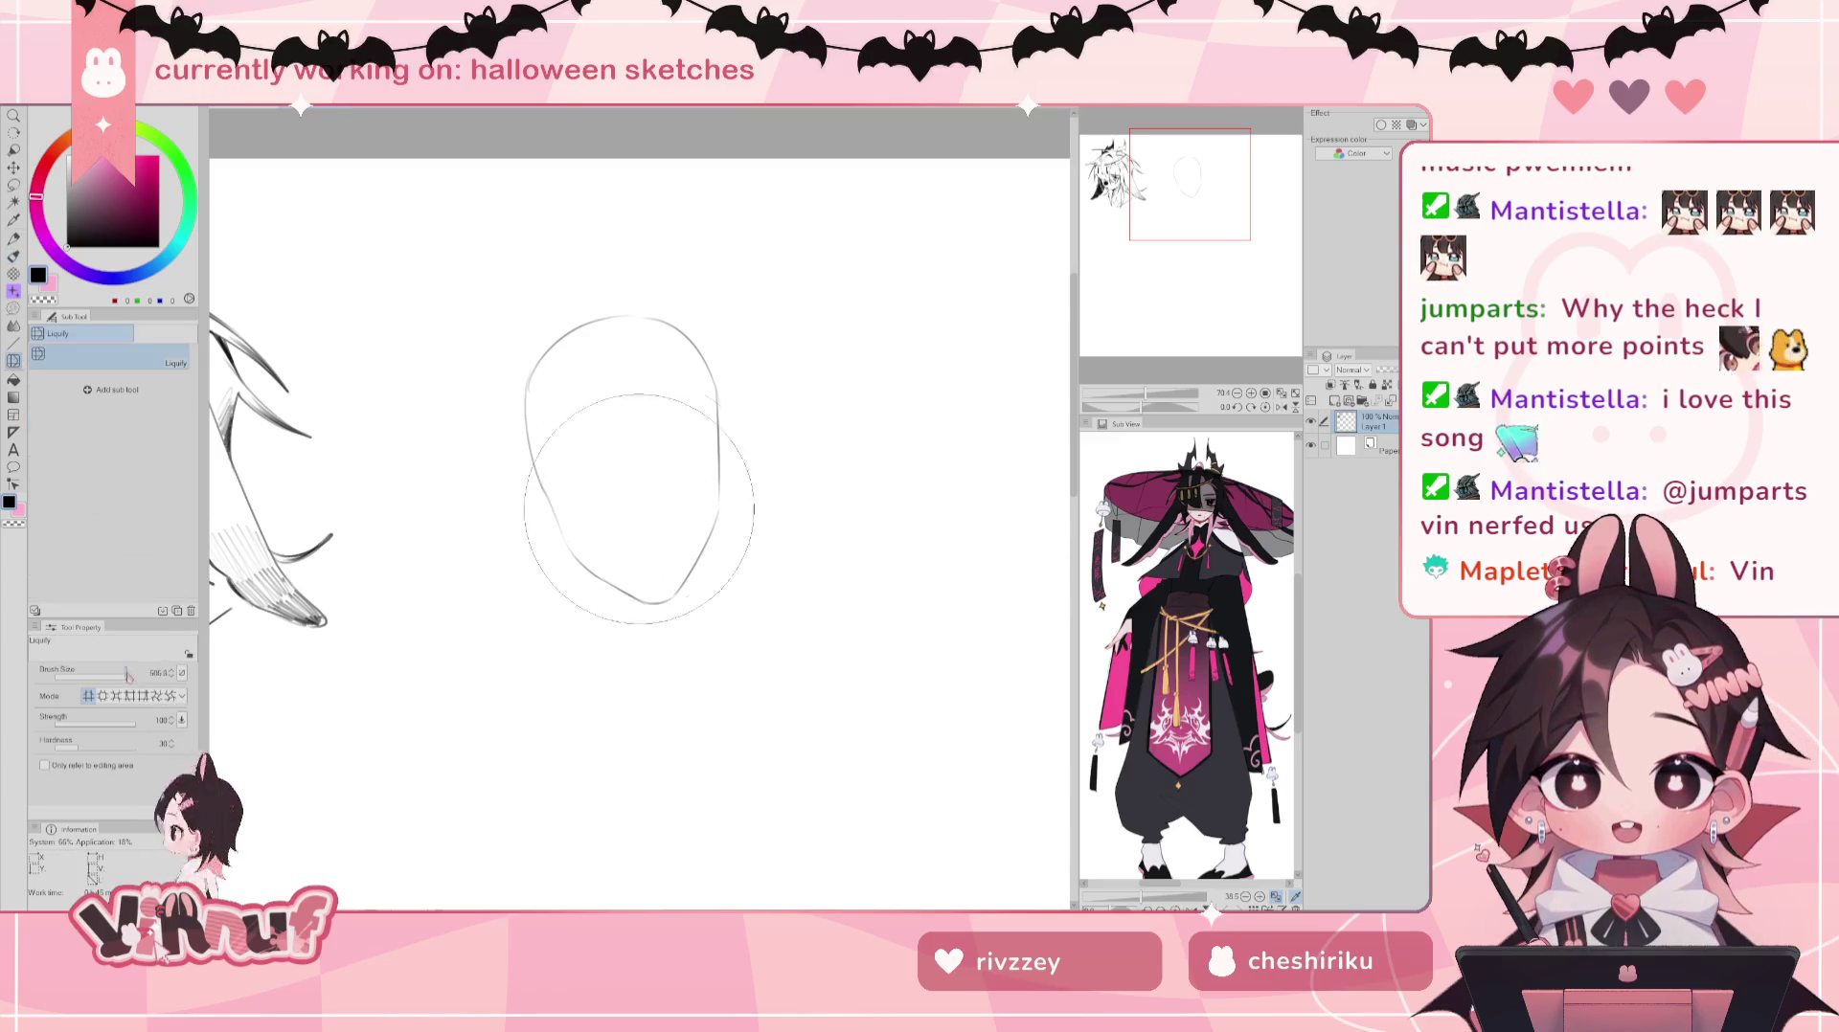
left_click_drag(774, 505, 904, 505)
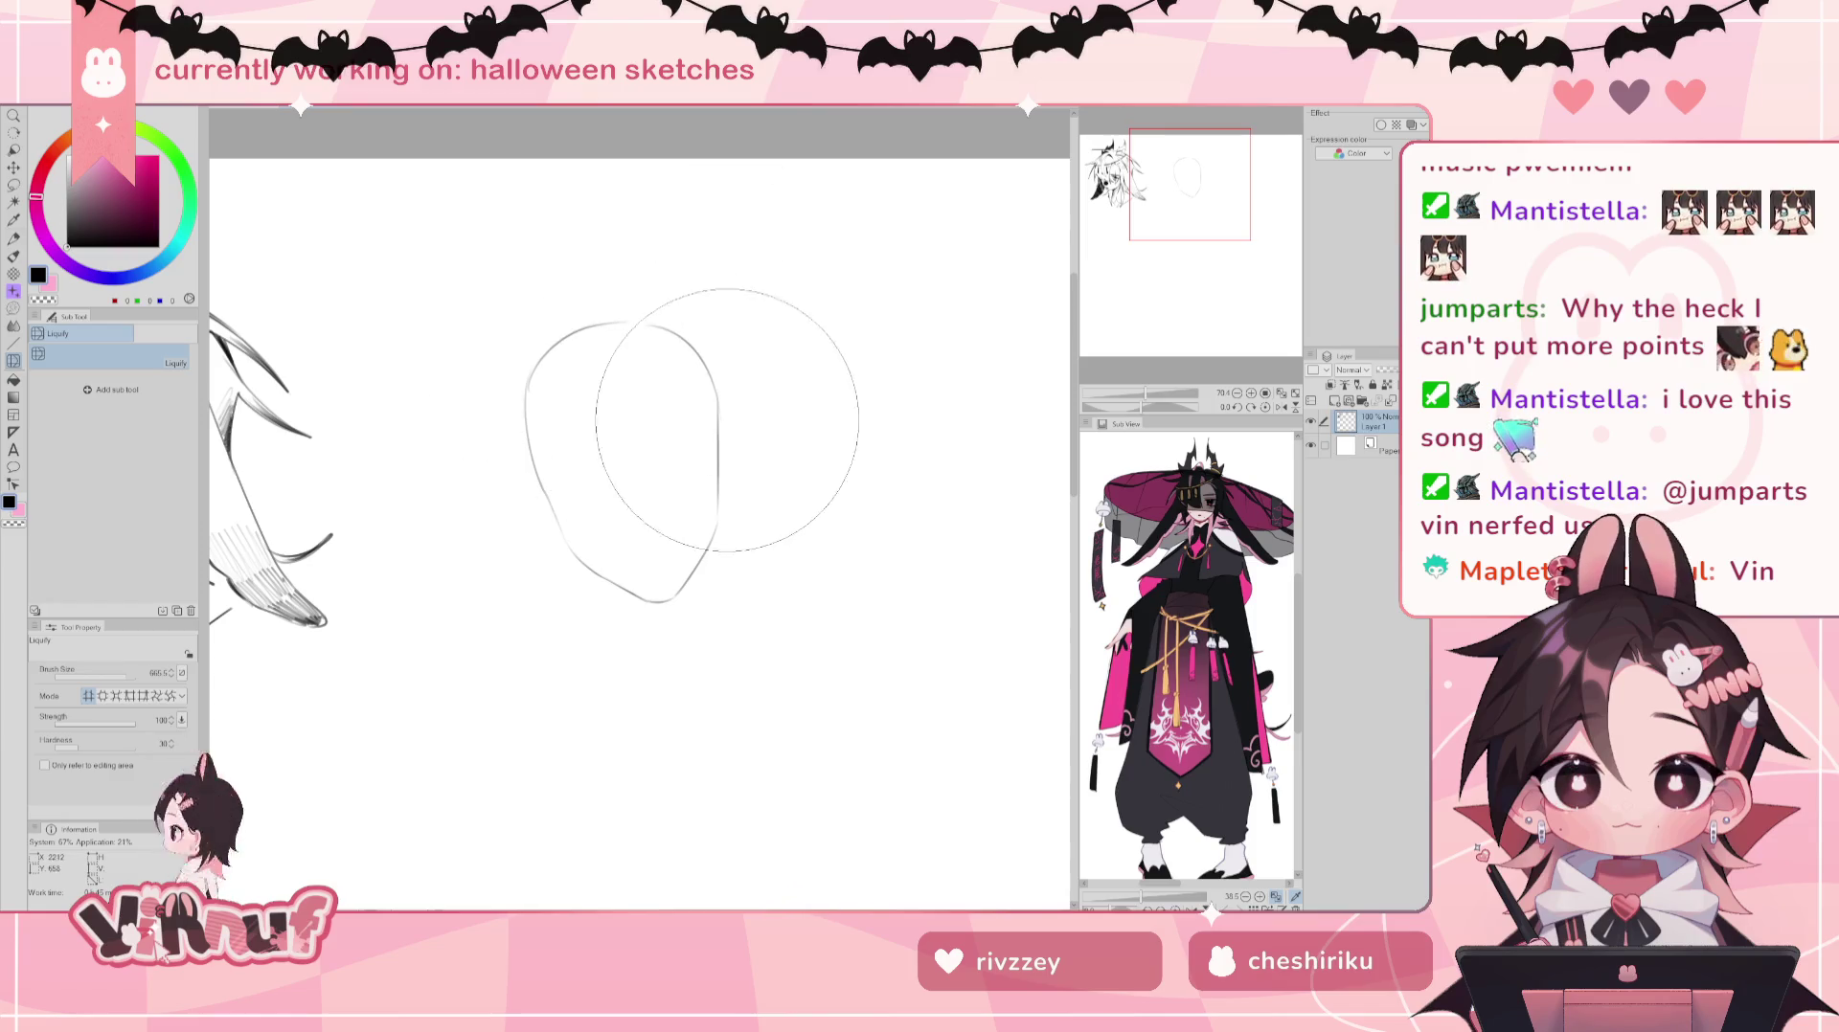
key("p")
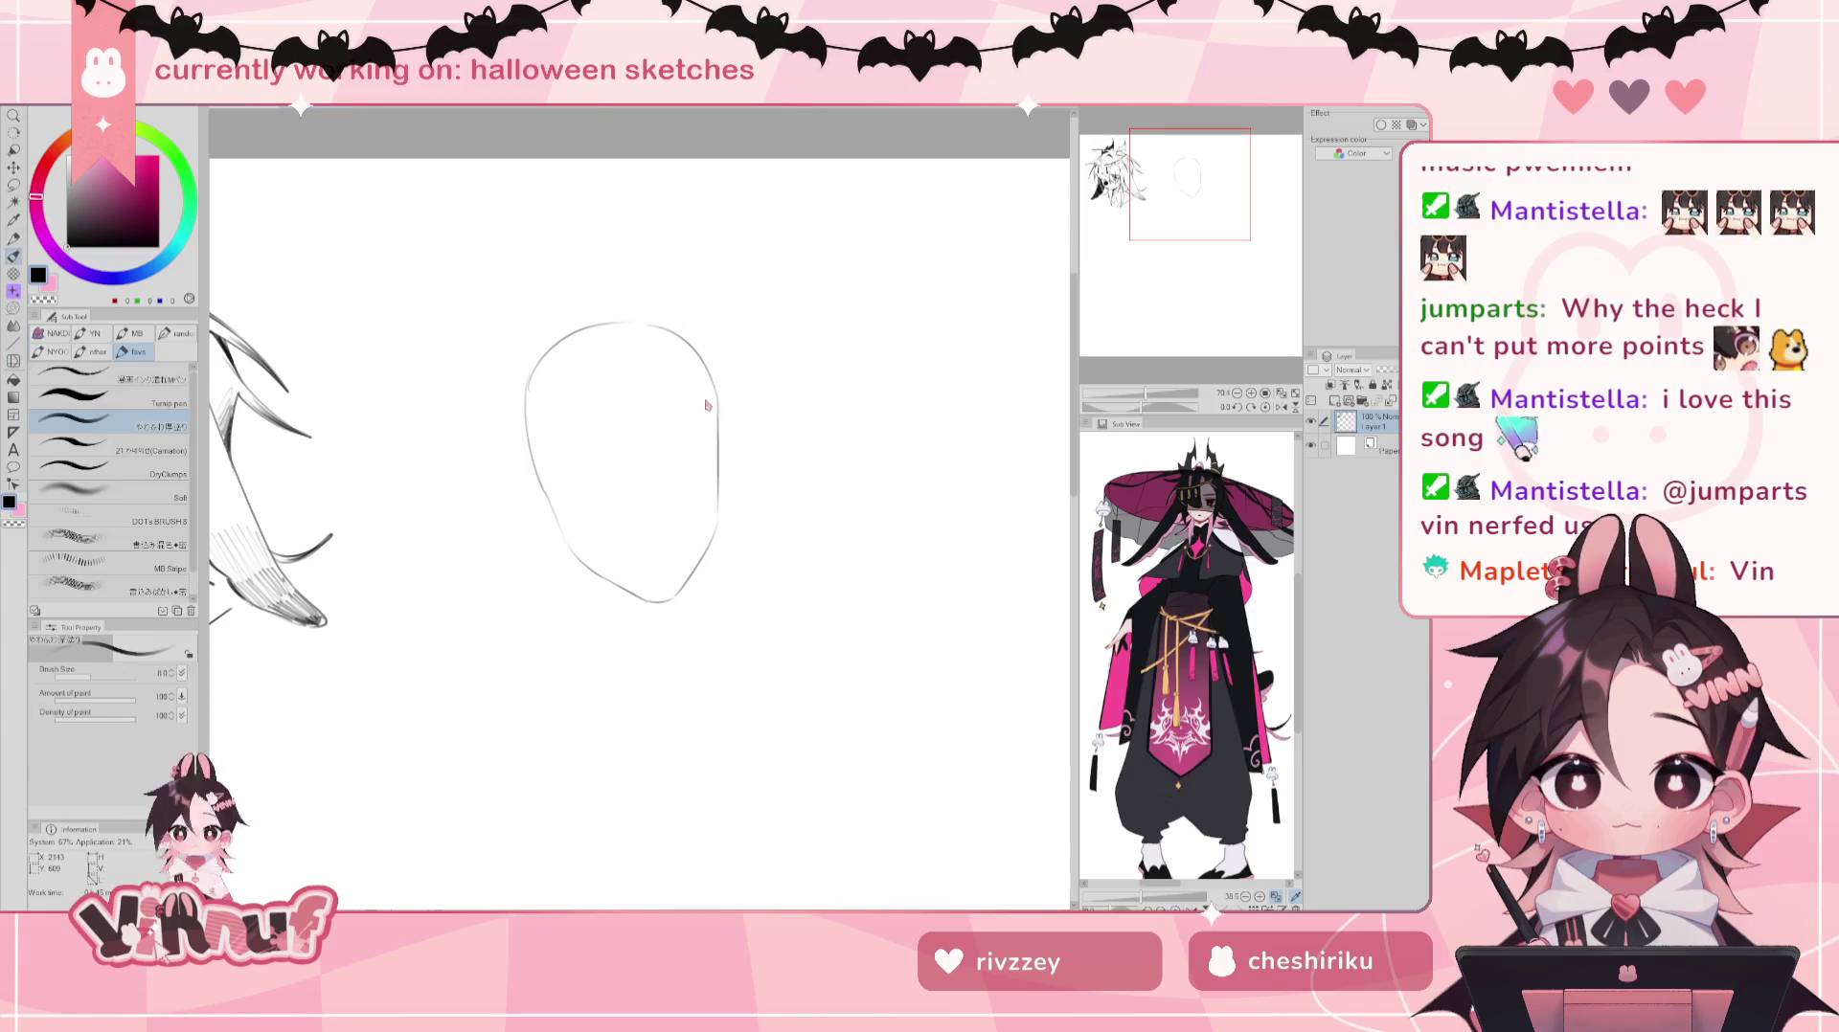
key("ctrl+t")
key("Return")
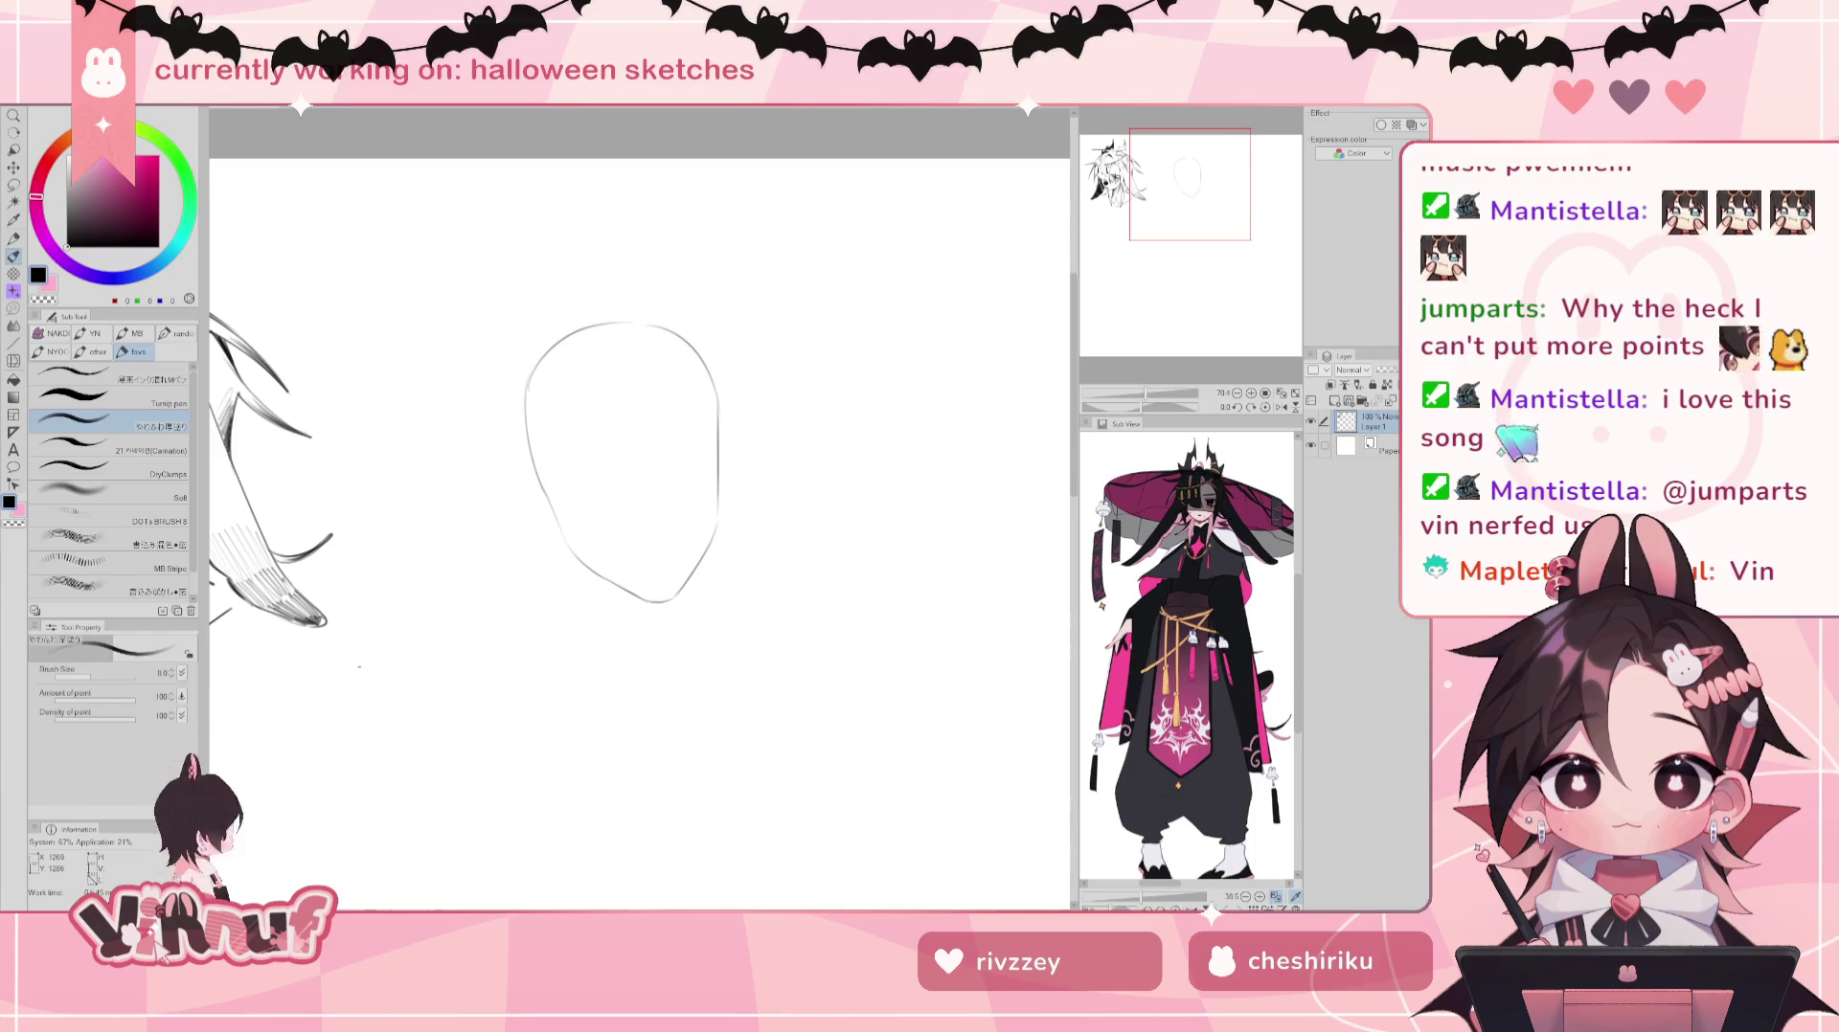
key("m")
left_click_drag(751, 625, 627, 271)
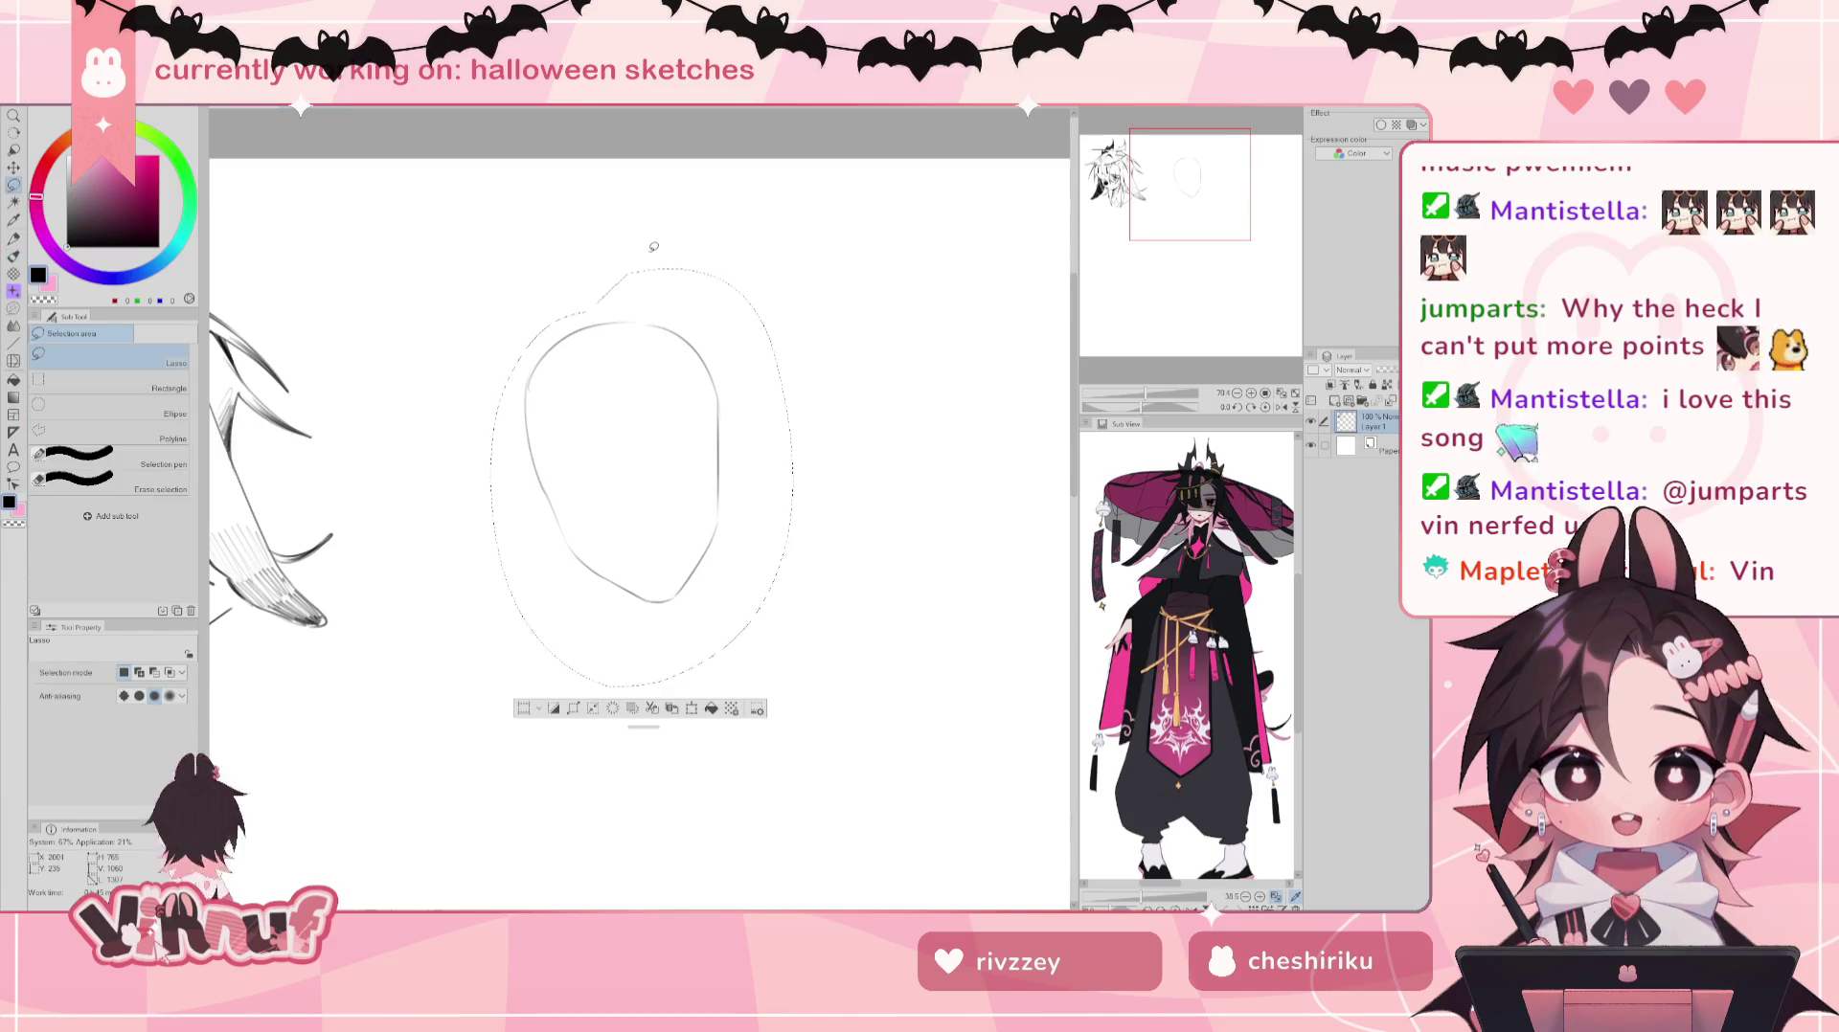
Step: Paste a copy of the face outline onto a new layer and rotate it
key("ctrl+v")
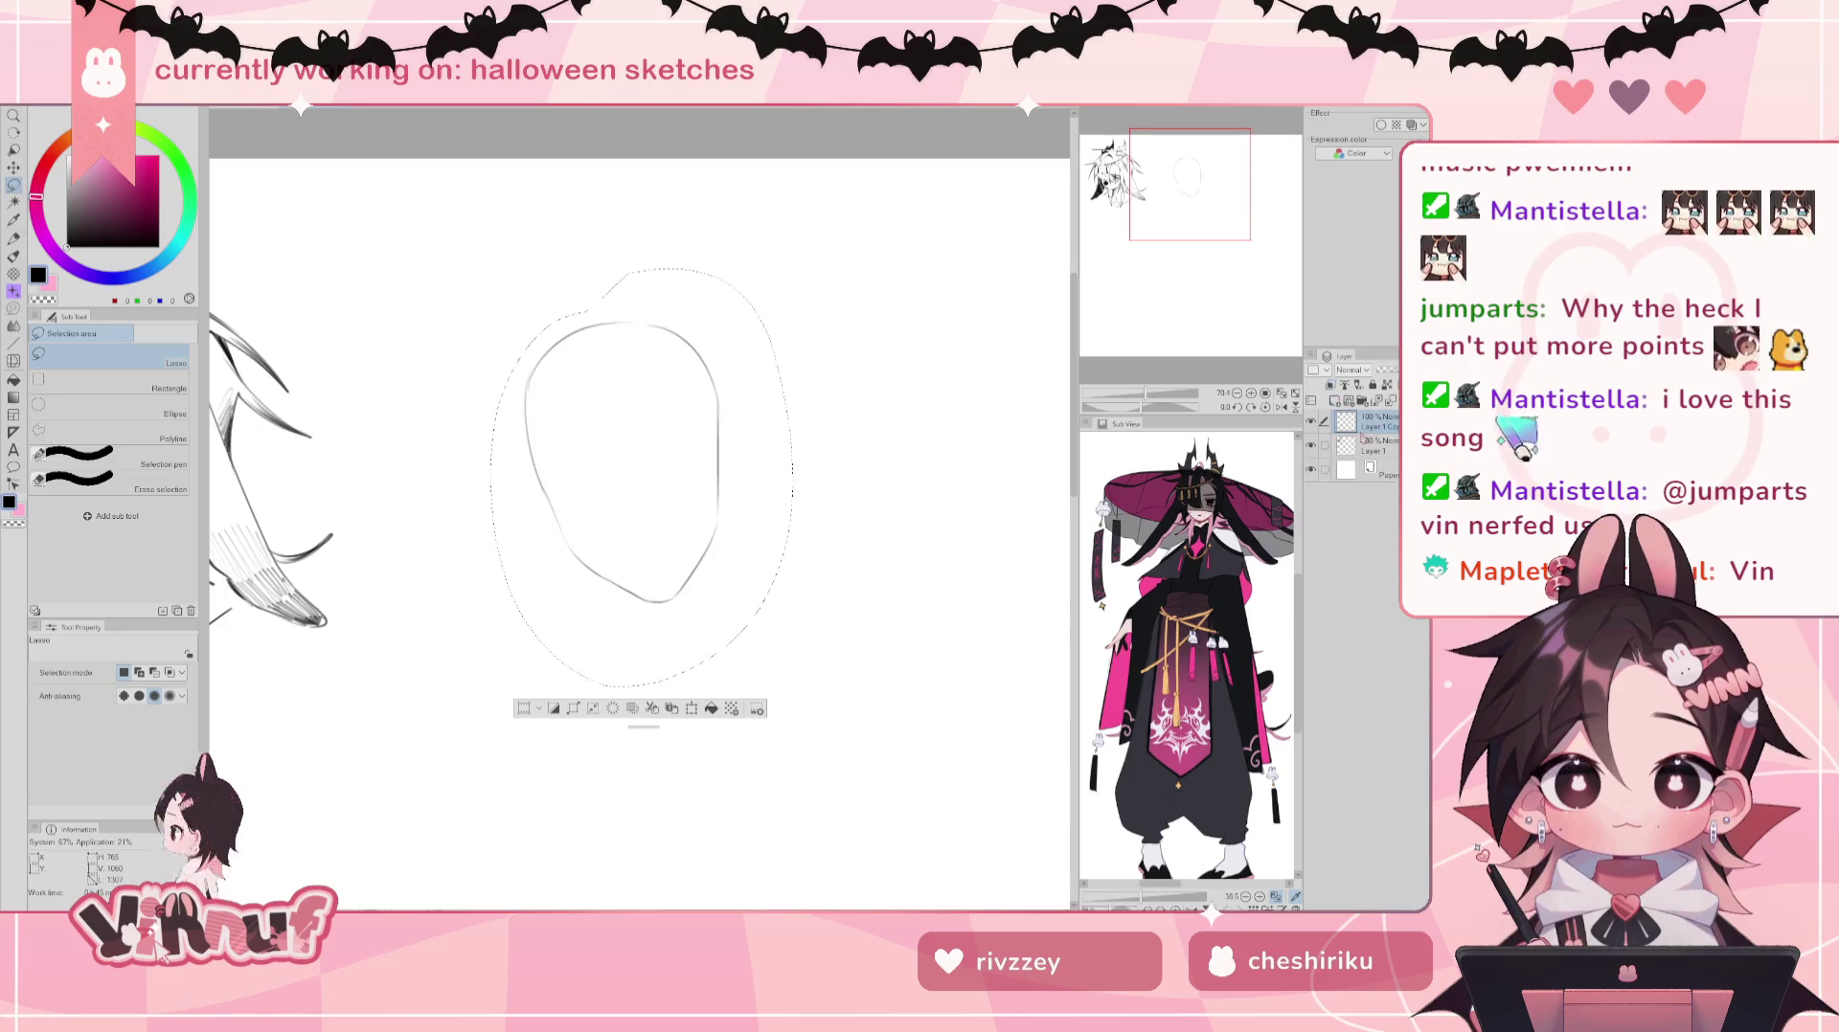
key("ctrl+d")
key("ctrl+t")
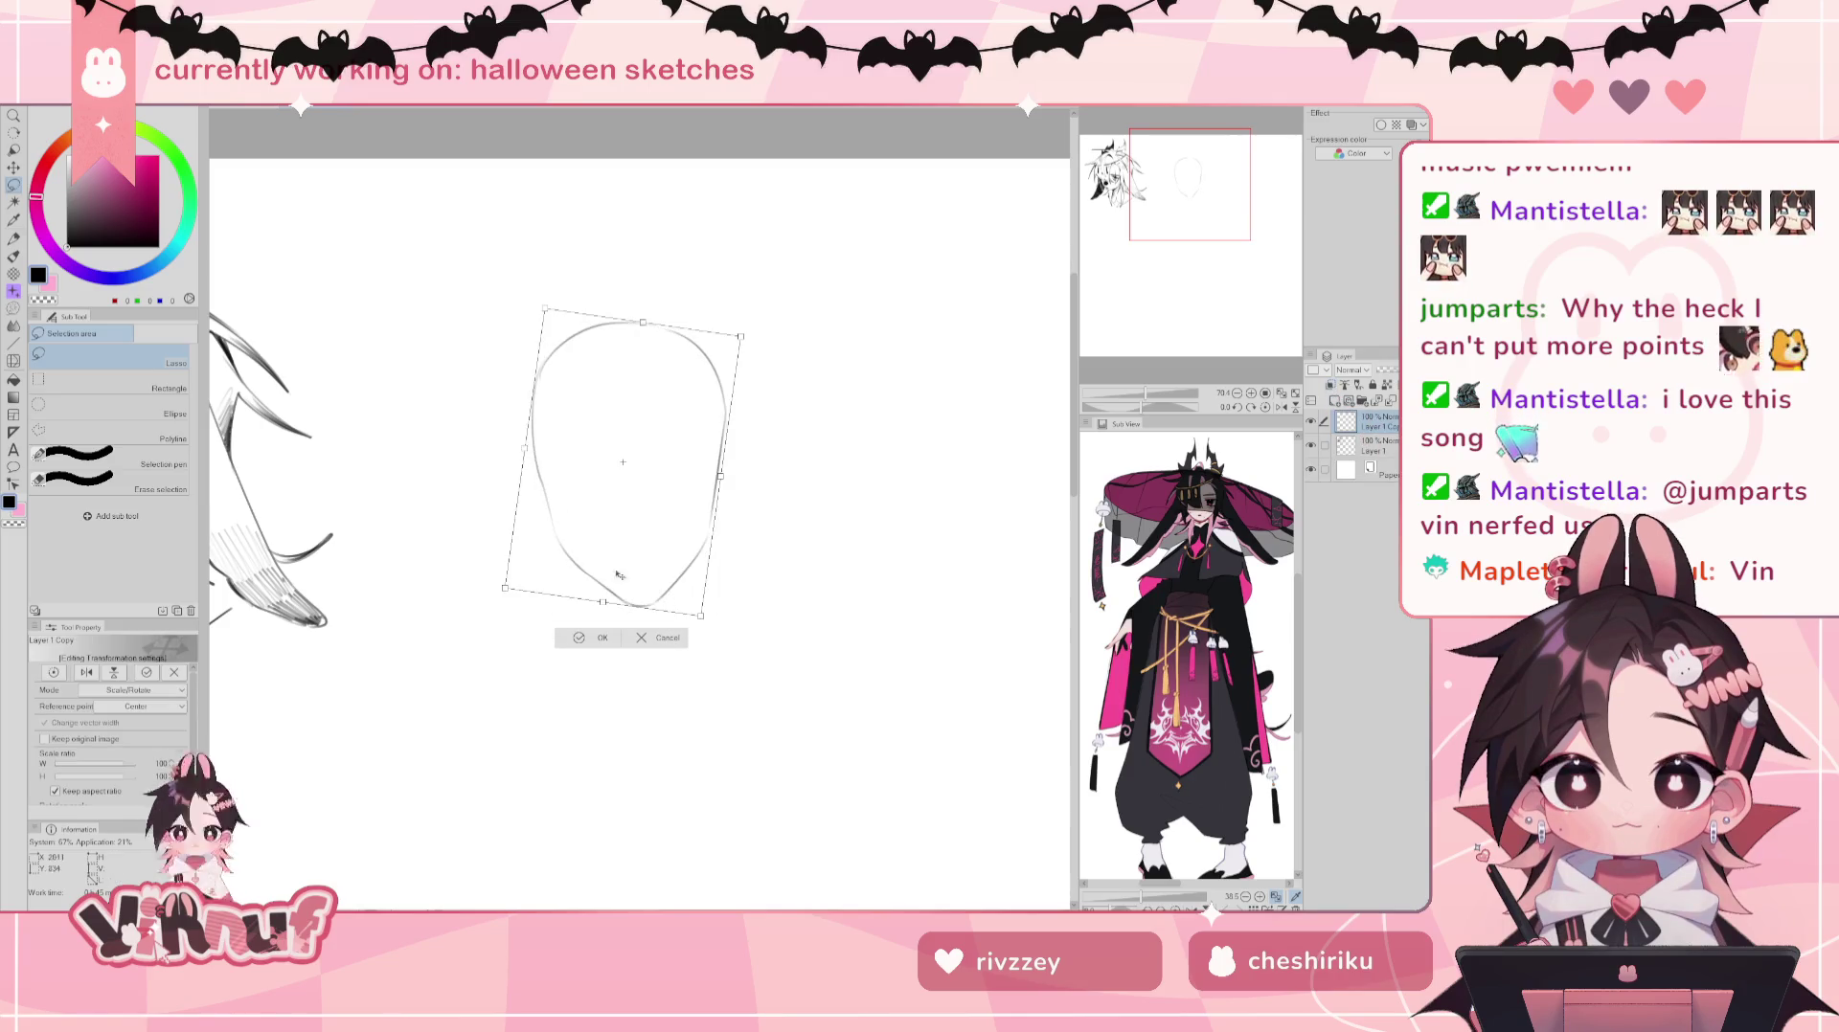
key("Return")
key("j")
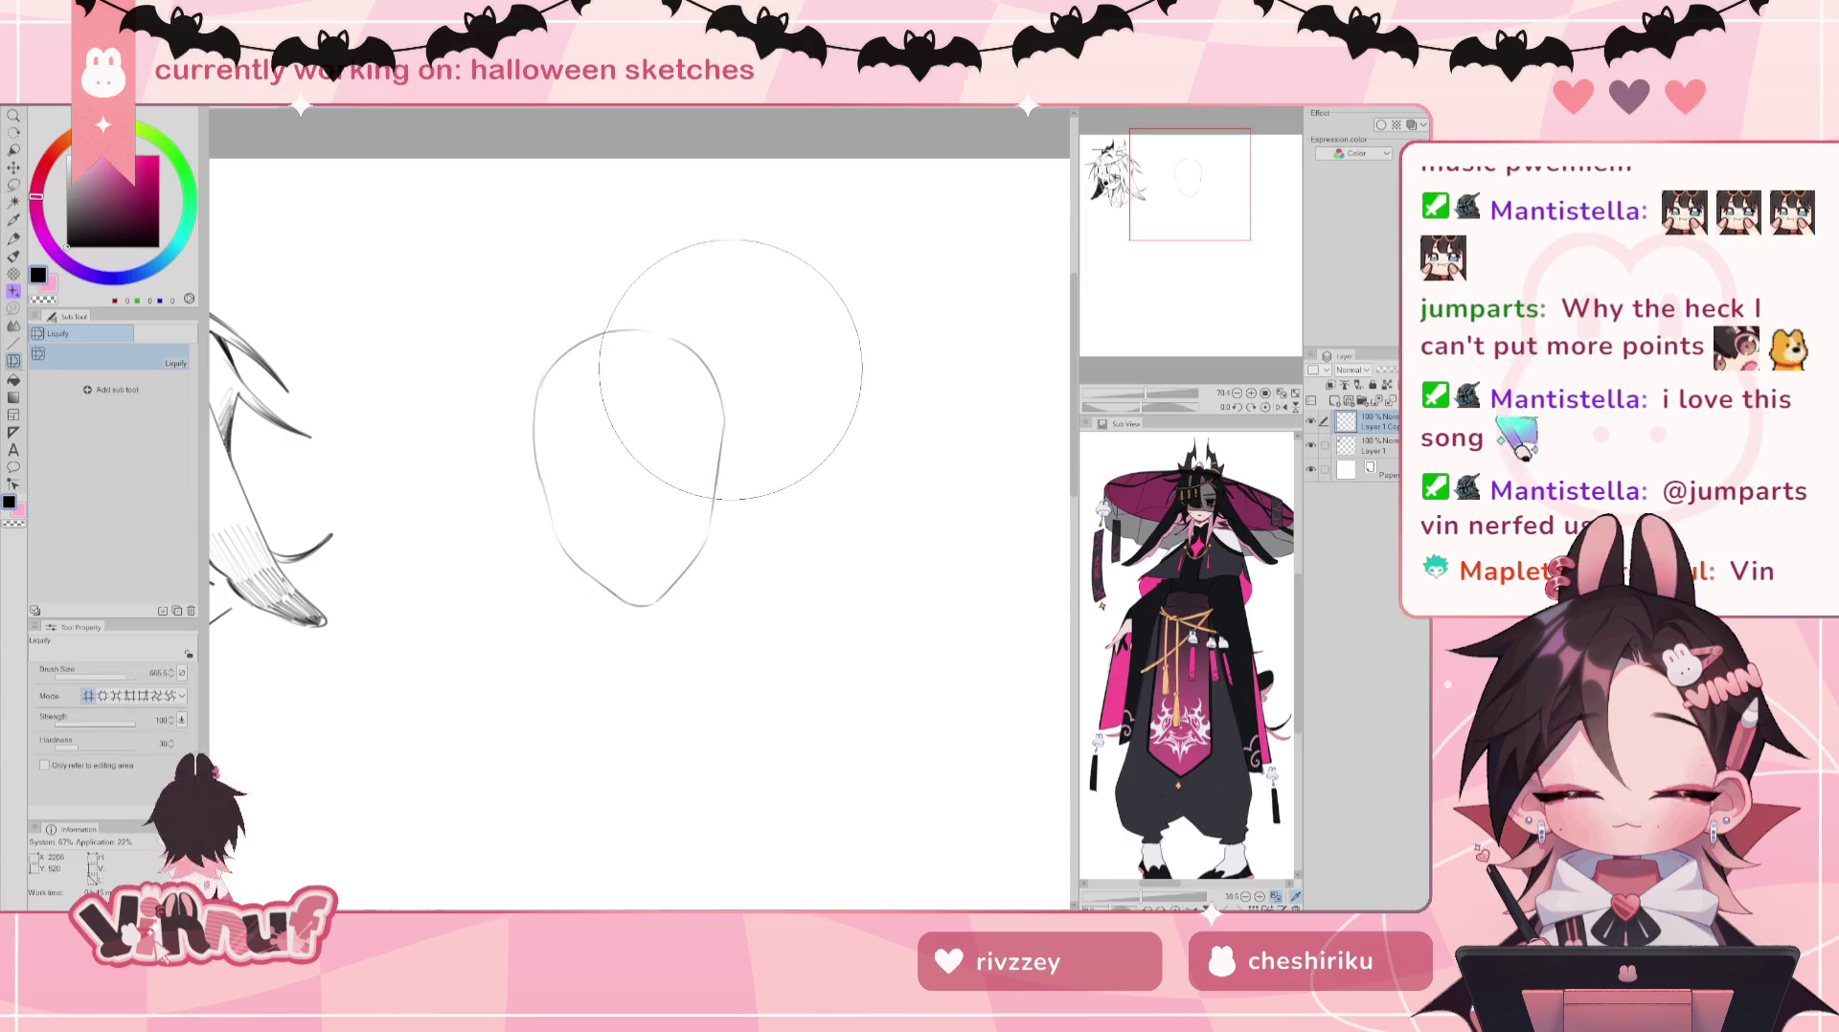
key("p")
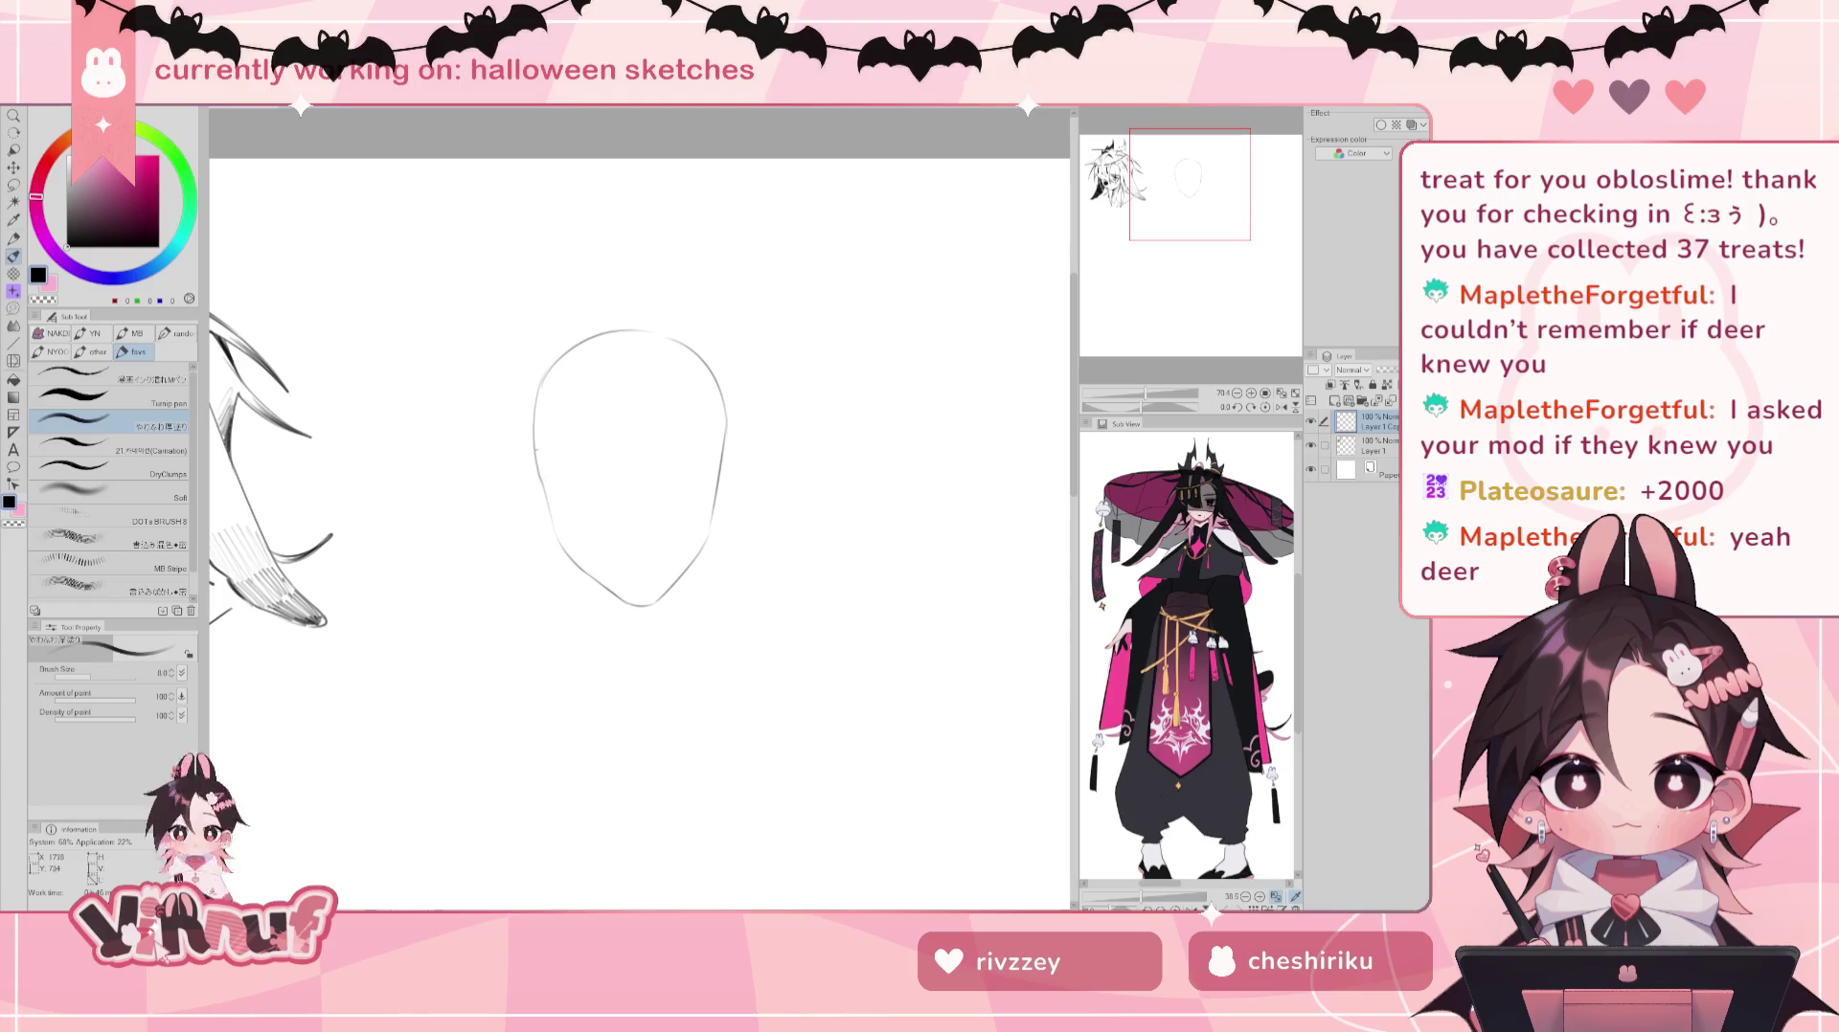
Step: Redraw the jaw narrowing to a pointed chin and erase the old jaw lines
left_click_drag(551, 513, 625, 613)
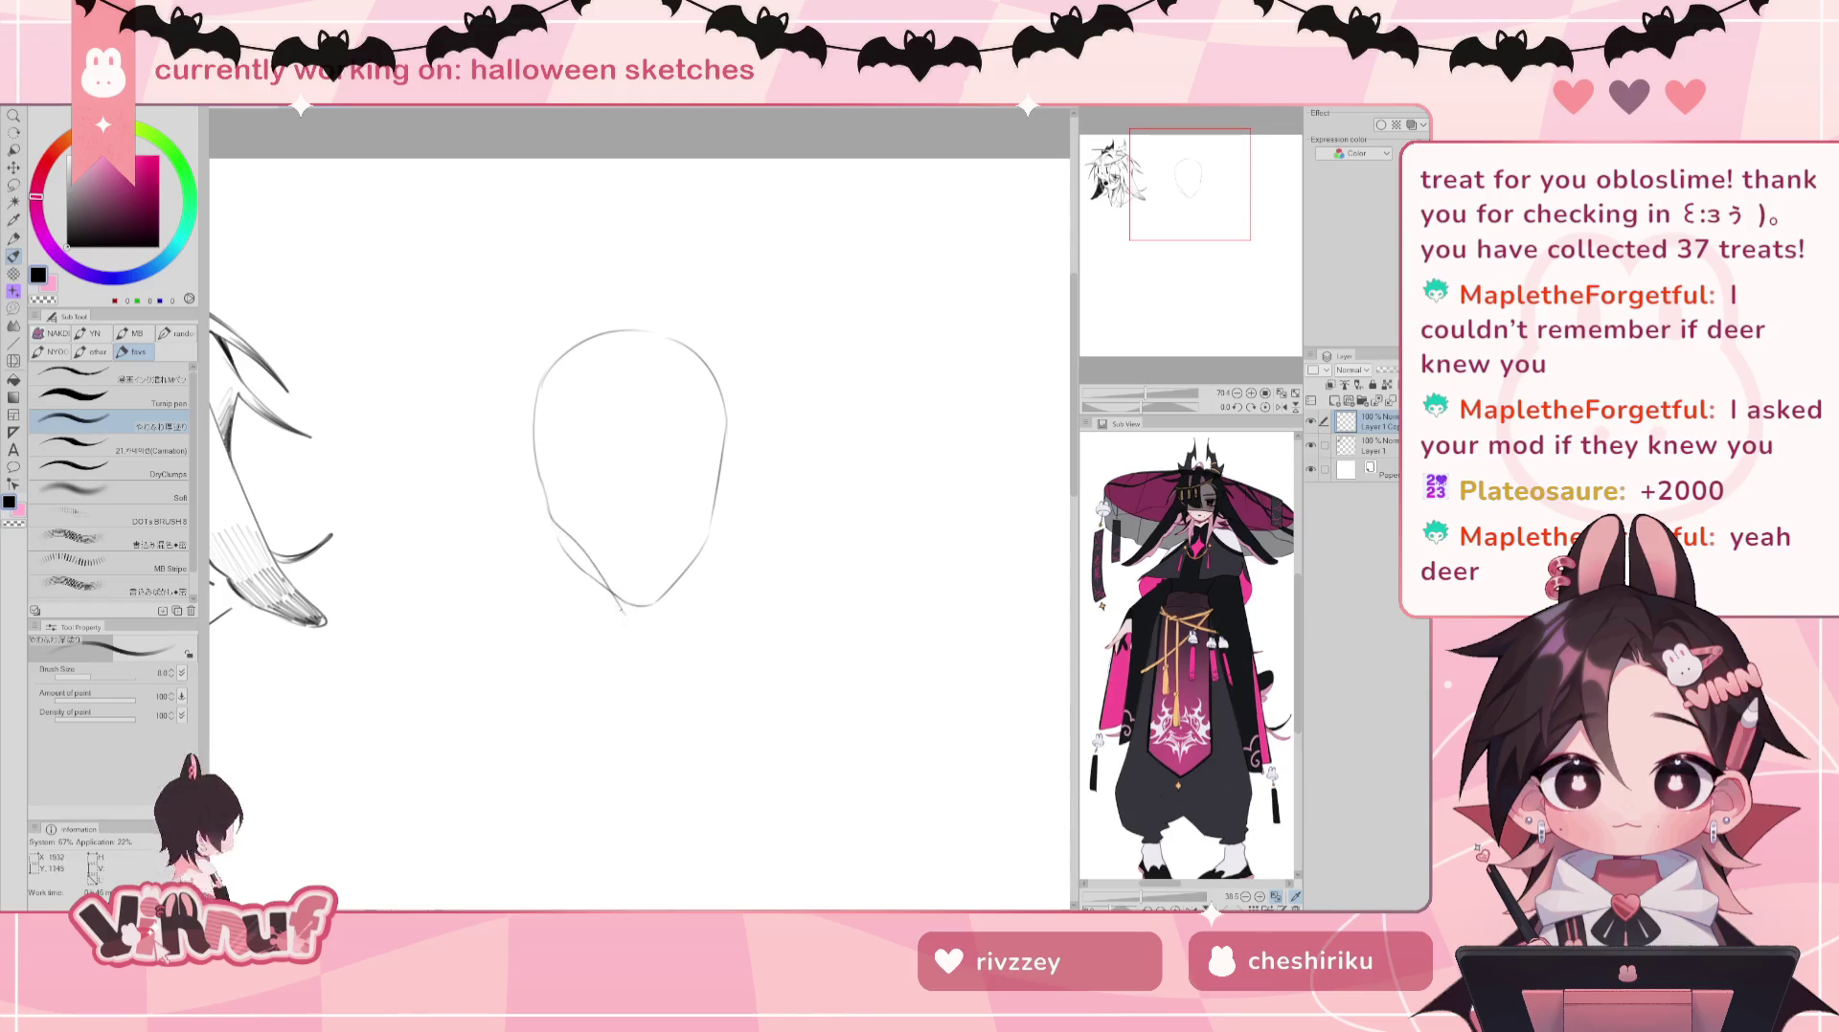
left_click_drag(565, 525, 627, 665)
left_click_drag(546, 489, 598, 611)
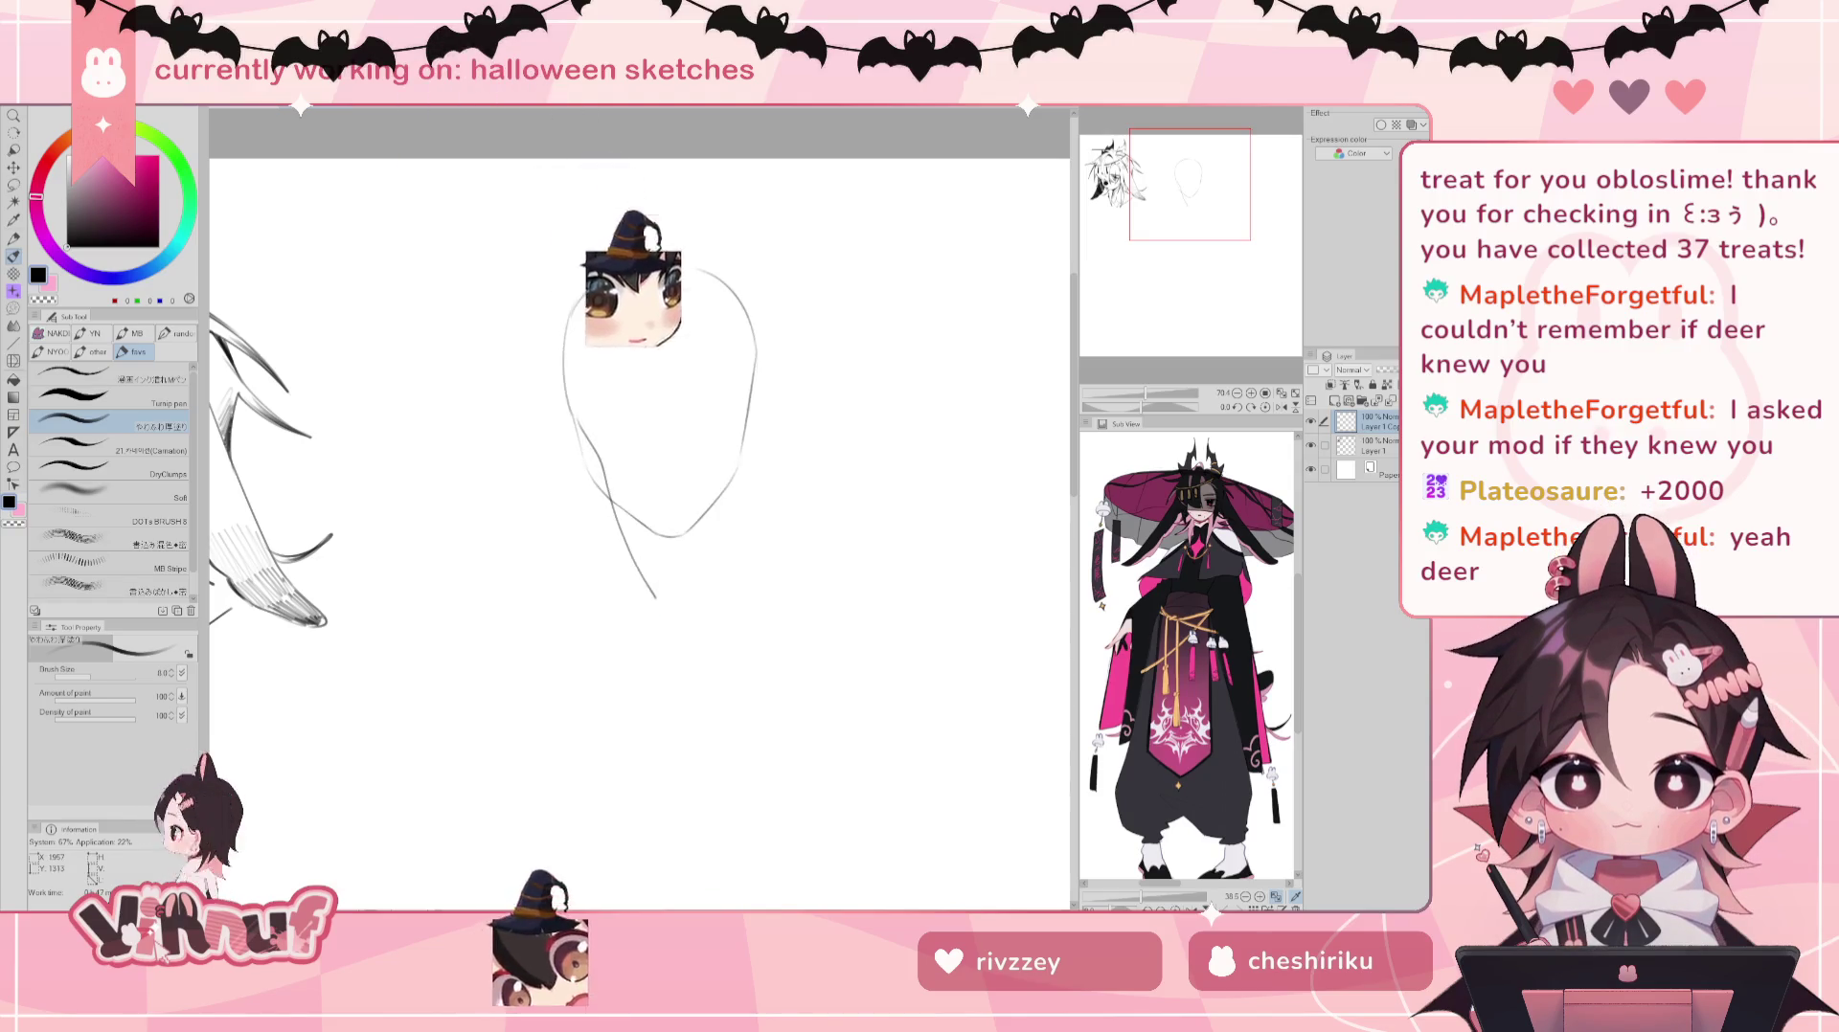
left_click_drag(634, 678, 717, 471)
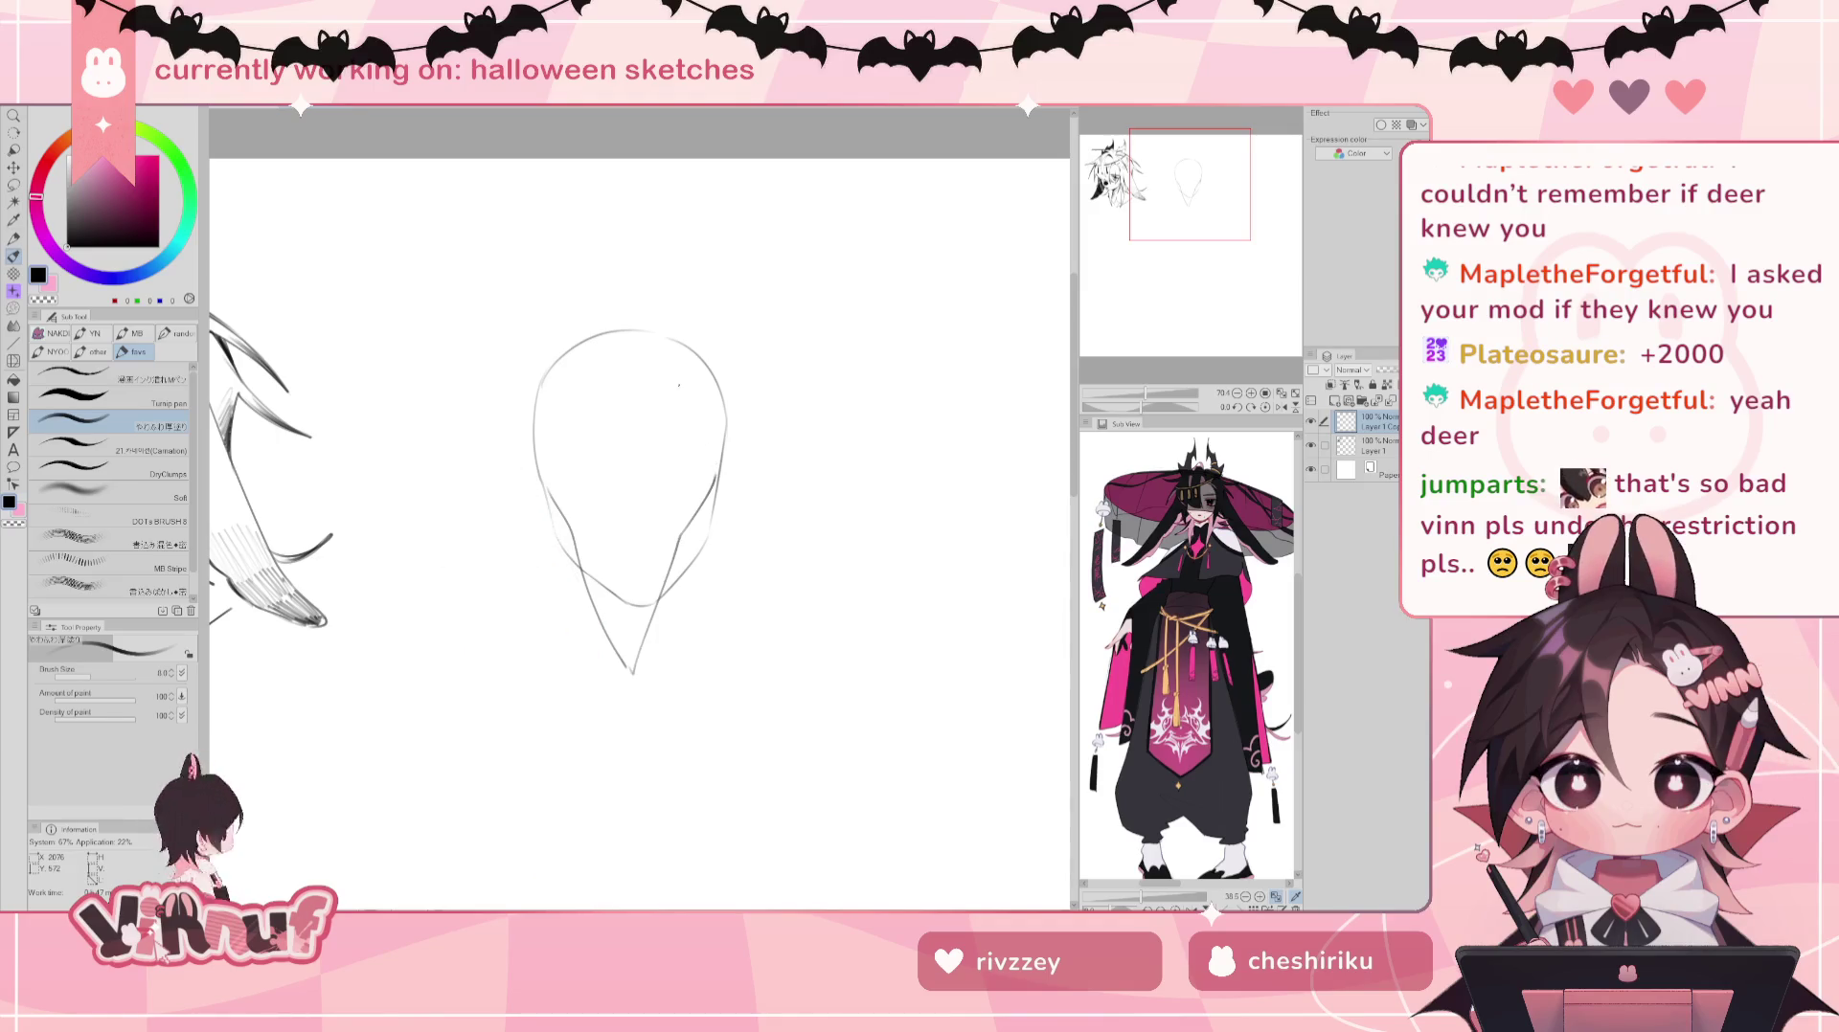
key("e")
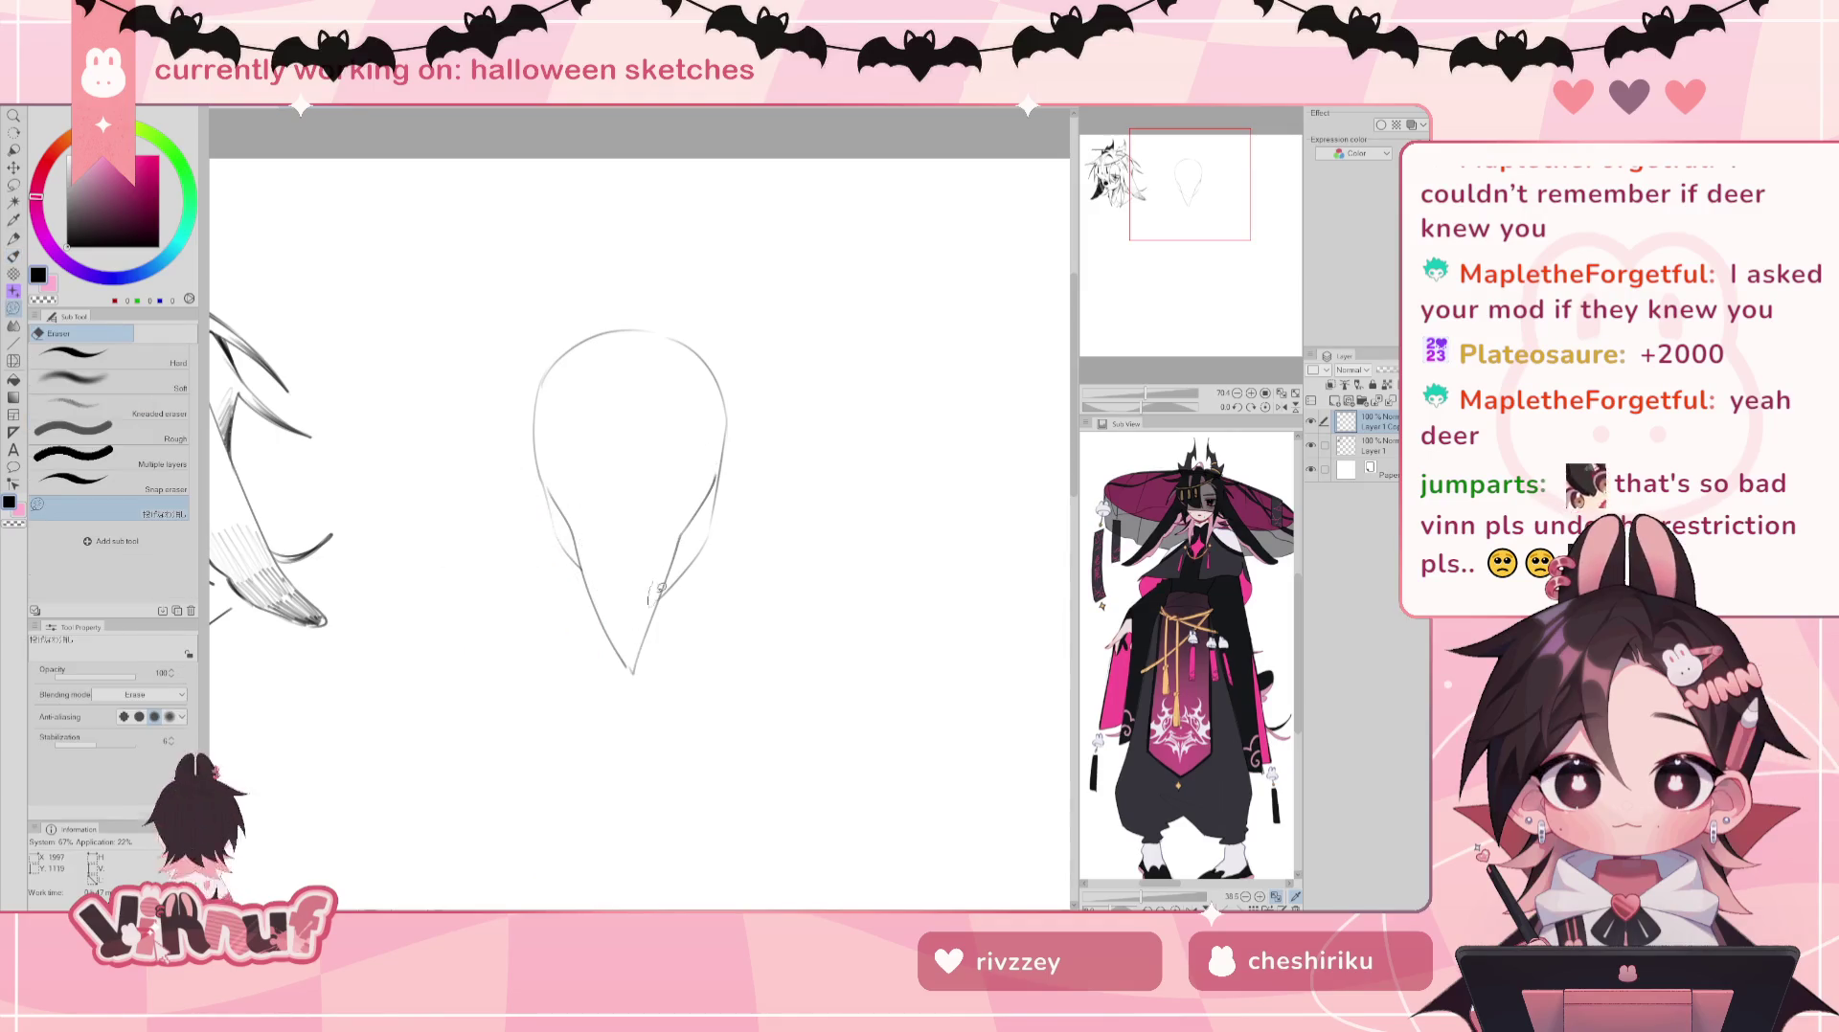
left_click_drag(587, 554, 566, 577)
left_click_drag(542, 484, 582, 562)
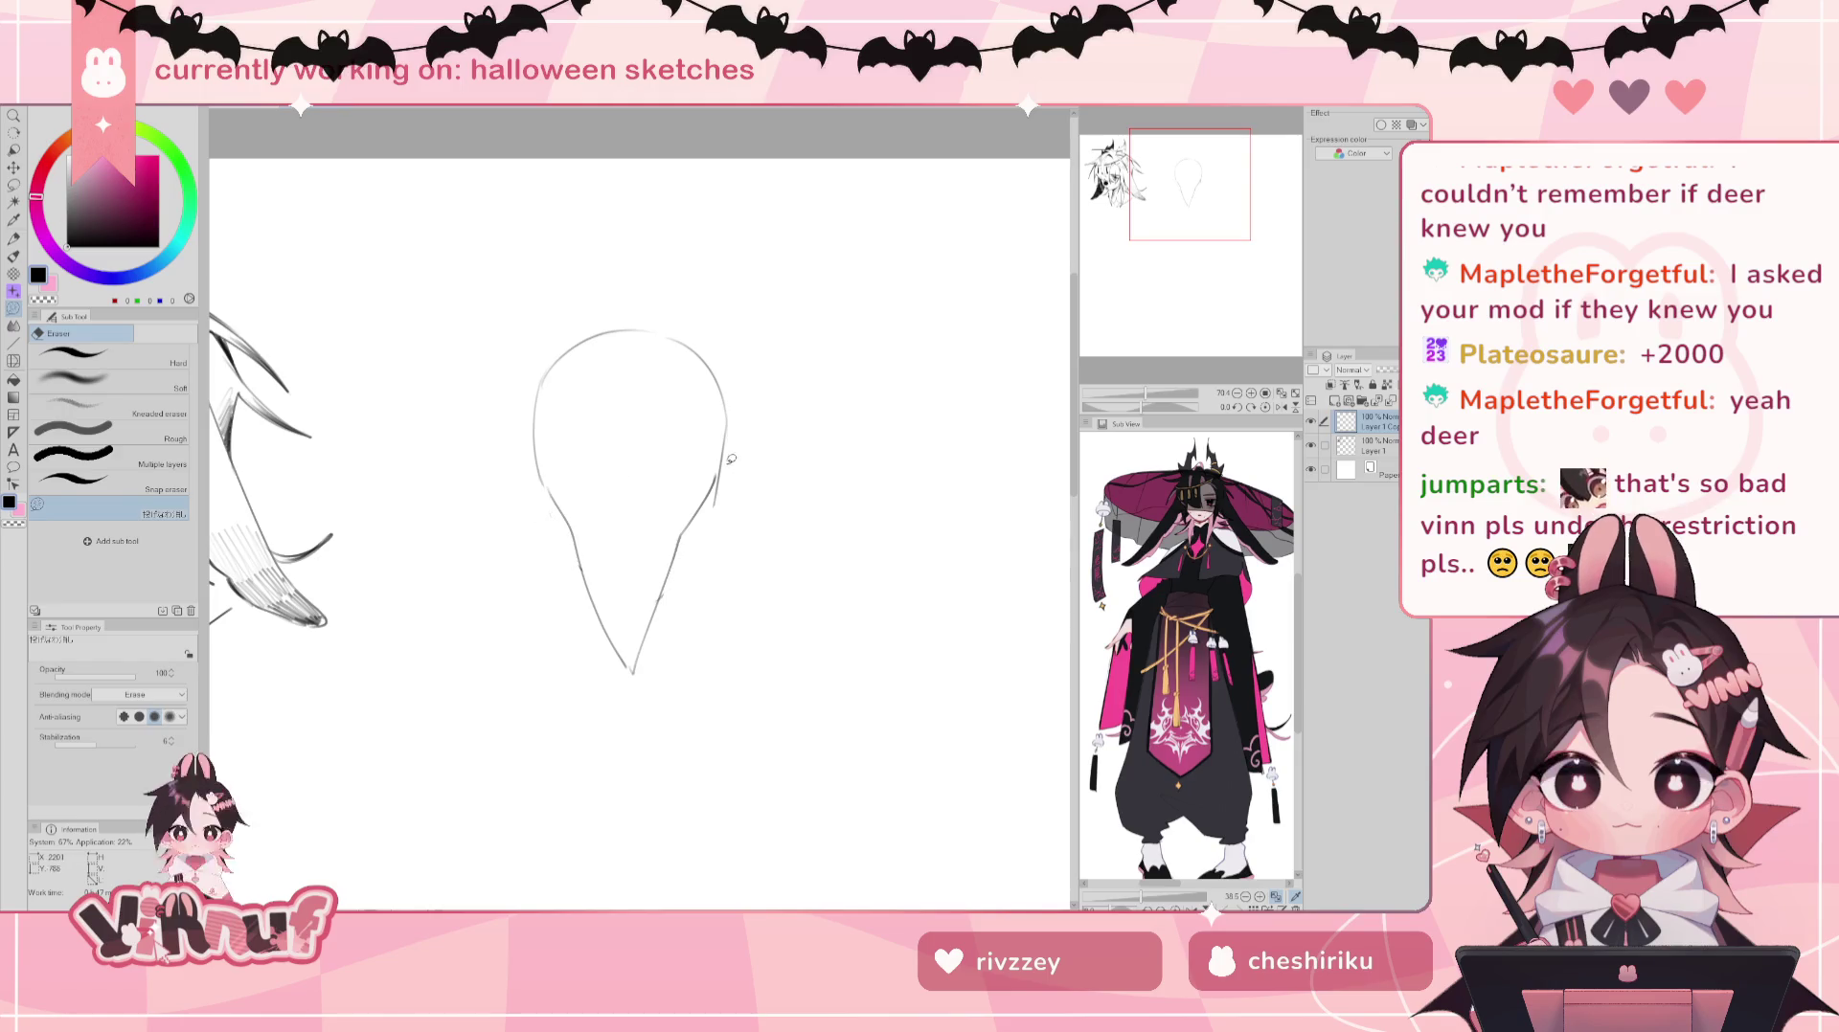
left_click_drag(665, 626, 677, 568)
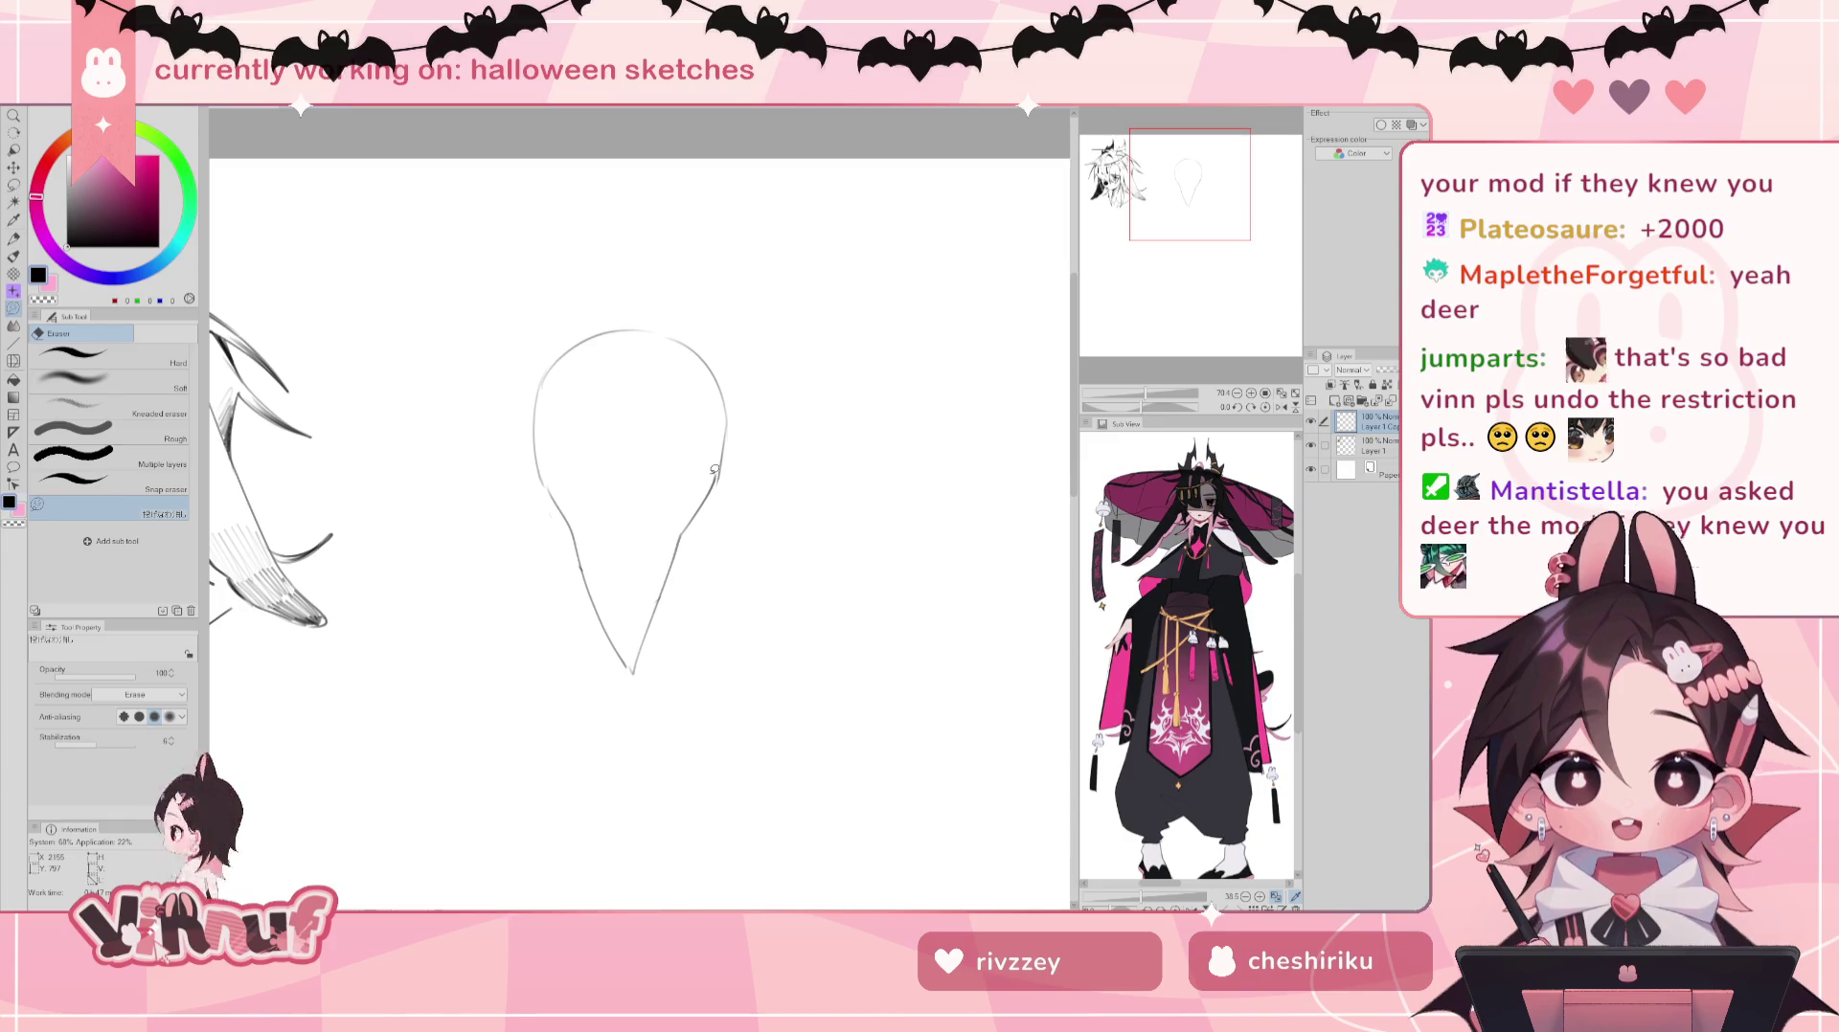
key("p")
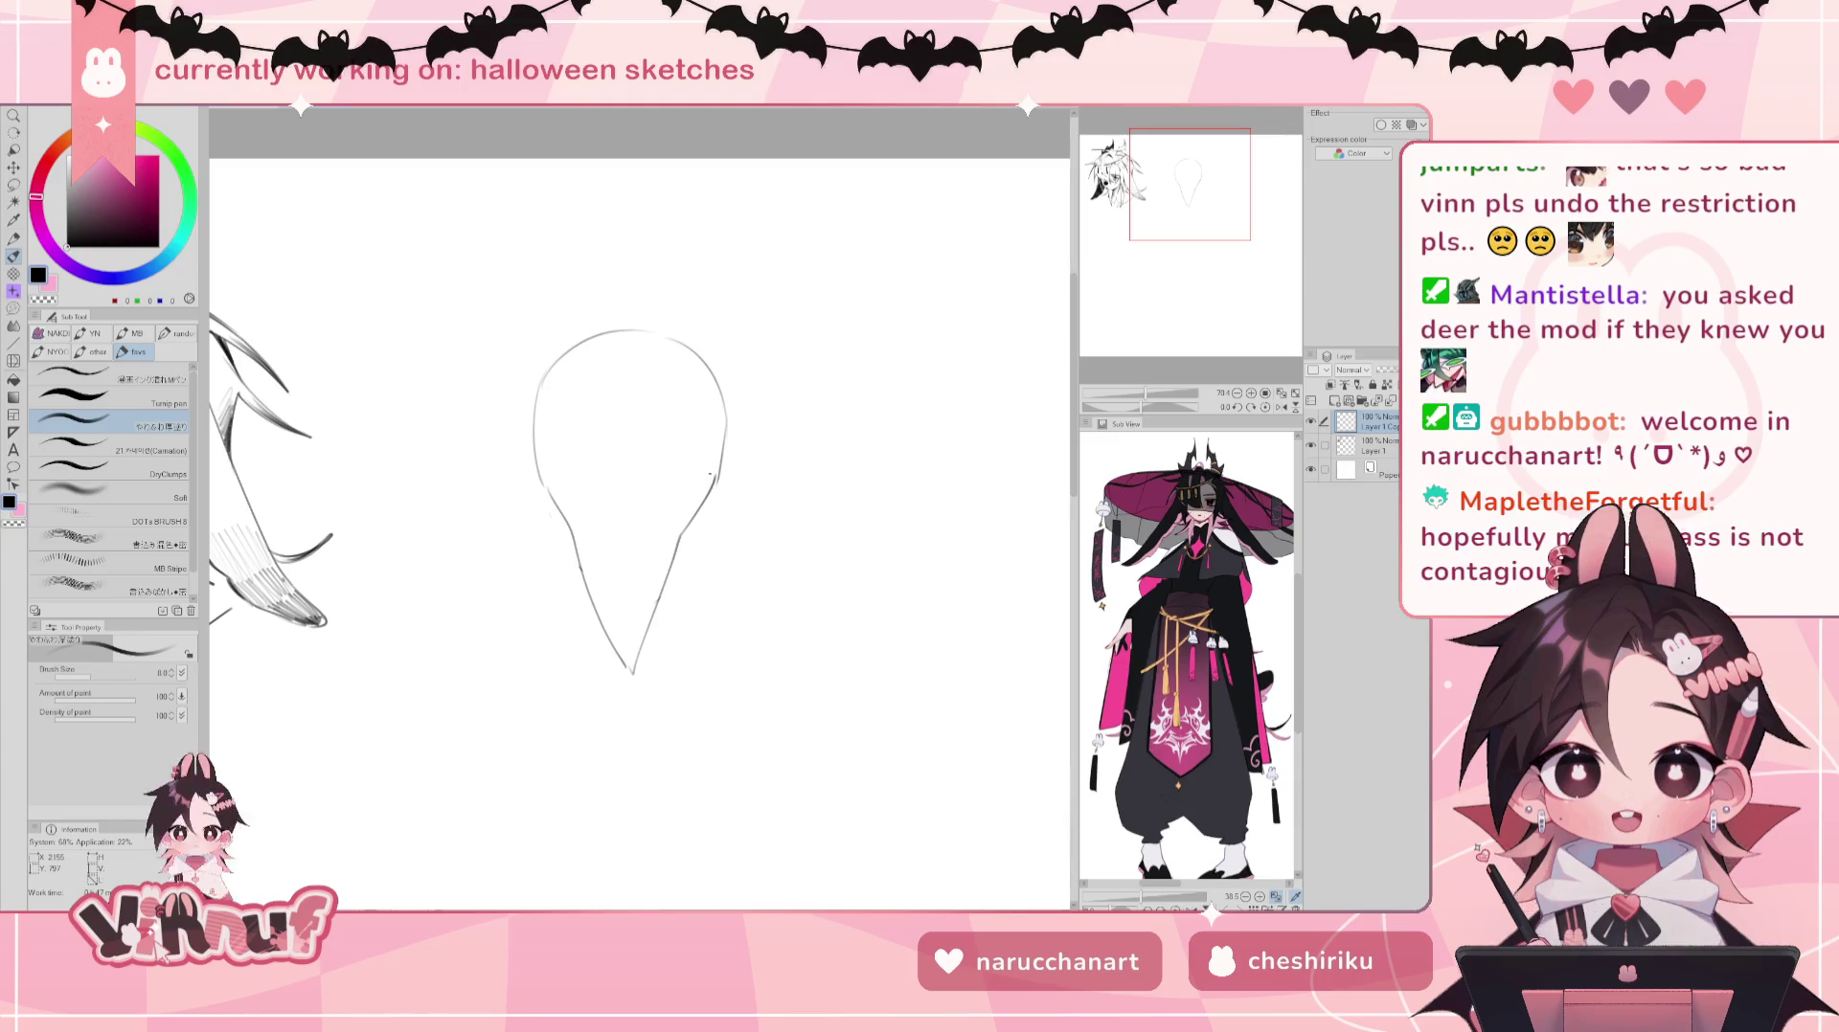
Step: Try several contour and long curve strokes around the head, undoing each one
mouse_move(553, 479)
left_mouse_down()
mouse_move(565, 502)
mouse_move(559, 422)
left_mouse_up()
key("ctrl+z")
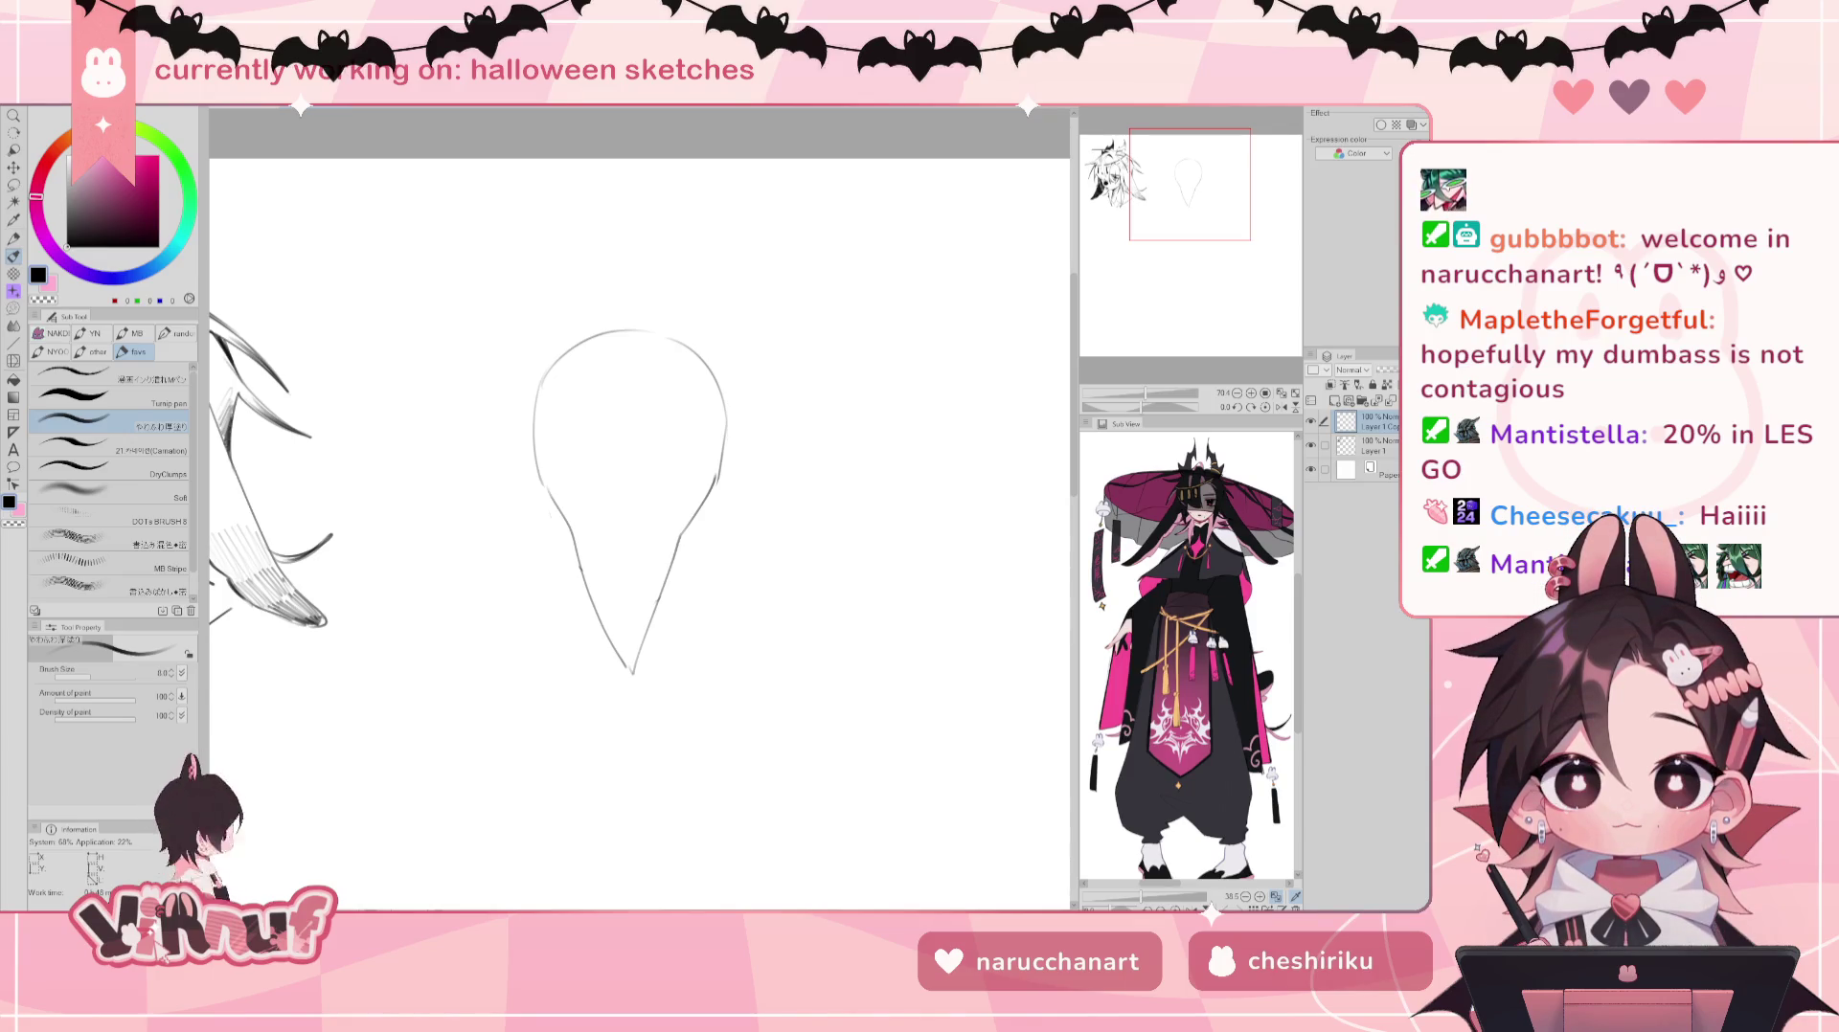
left_click_drag(414, 417, 744, 393)
key("ctrl+z")
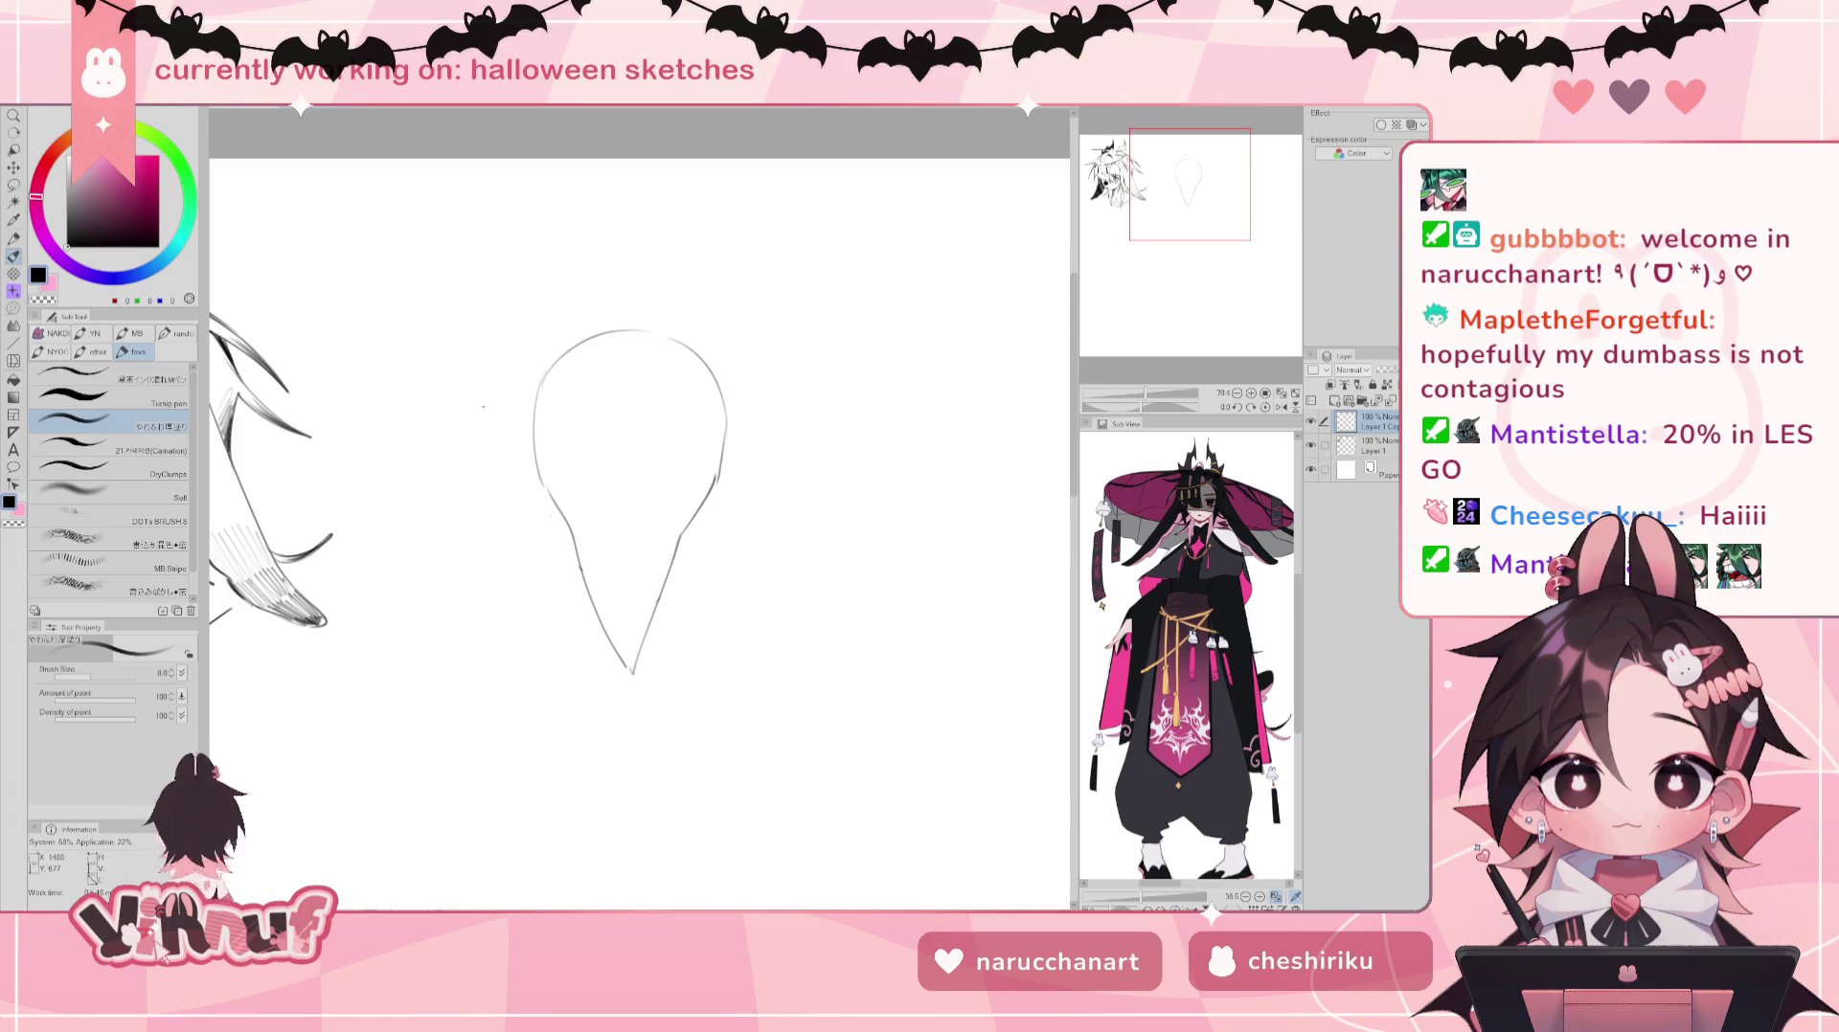
key("ctrl+z")
mouse_move(388, 421)
left_mouse_down()
mouse_move(594, 410)
mouse_move(833, 345)
left_mouse_up()
key("ctrl+z")
key("ctrl+z")
left_click(529, 359)
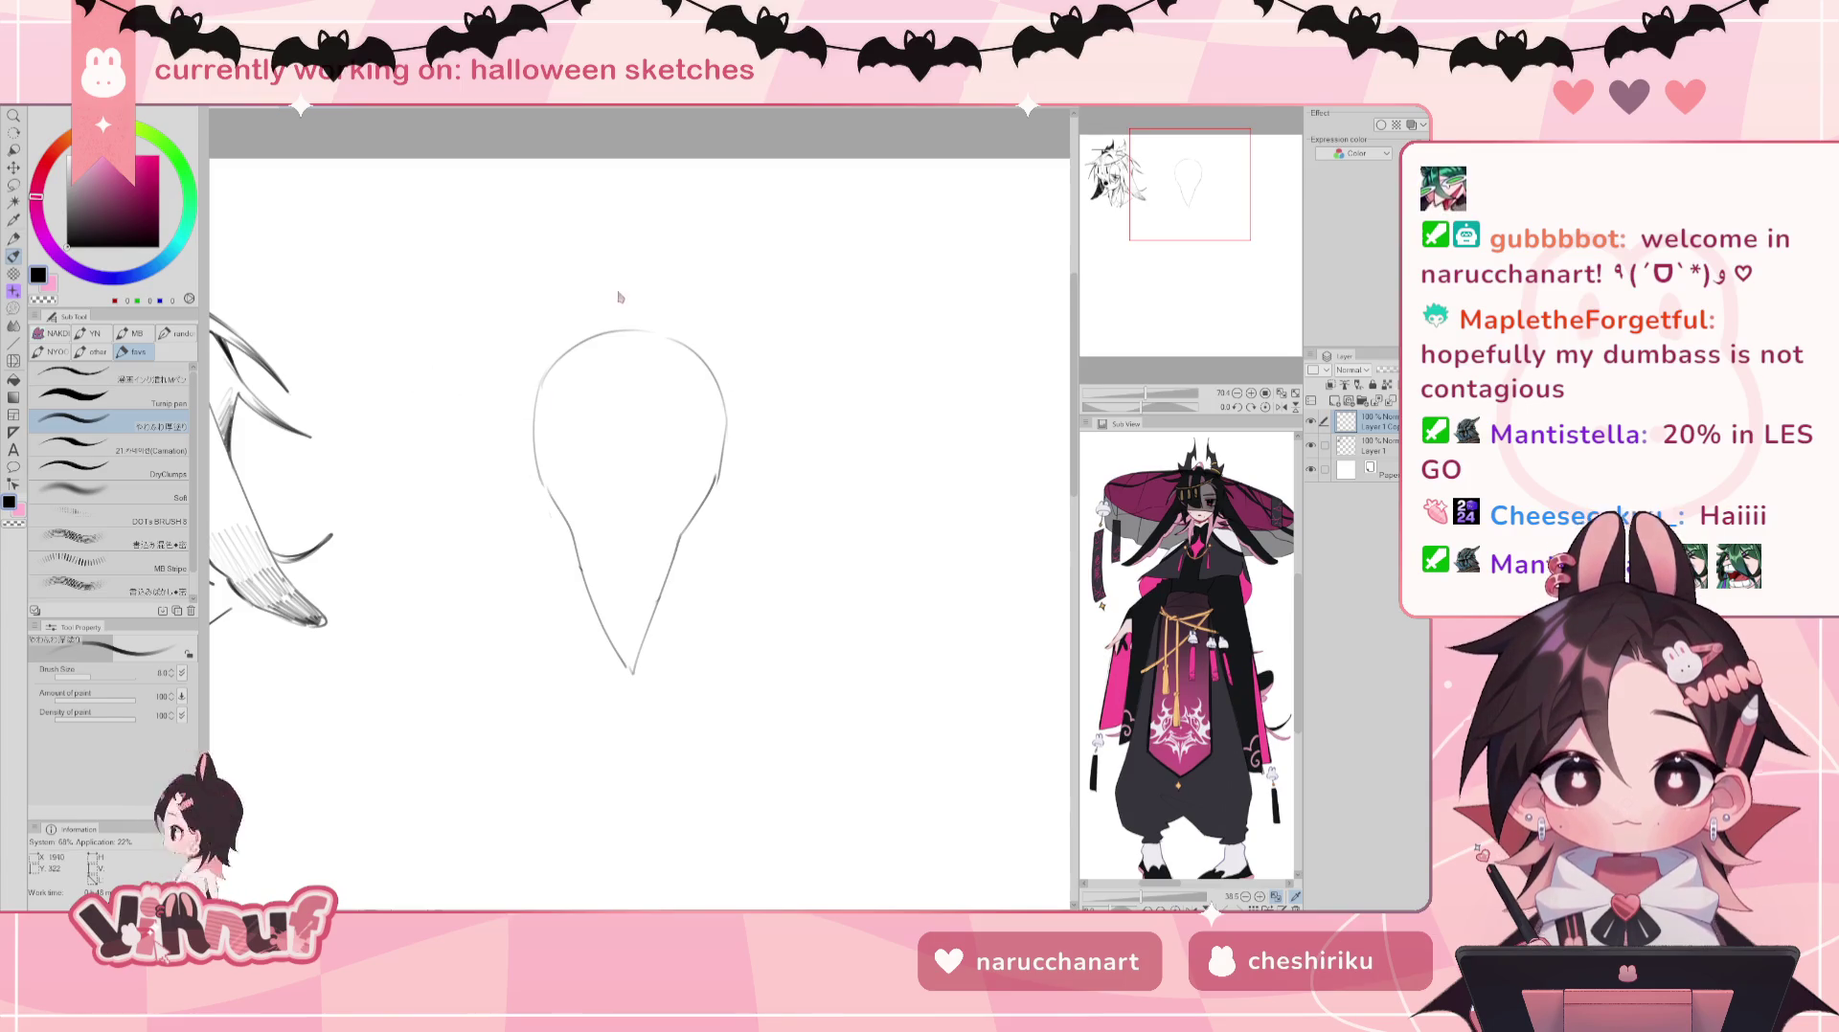
key("ctrl+z")
left_click(565, 540)
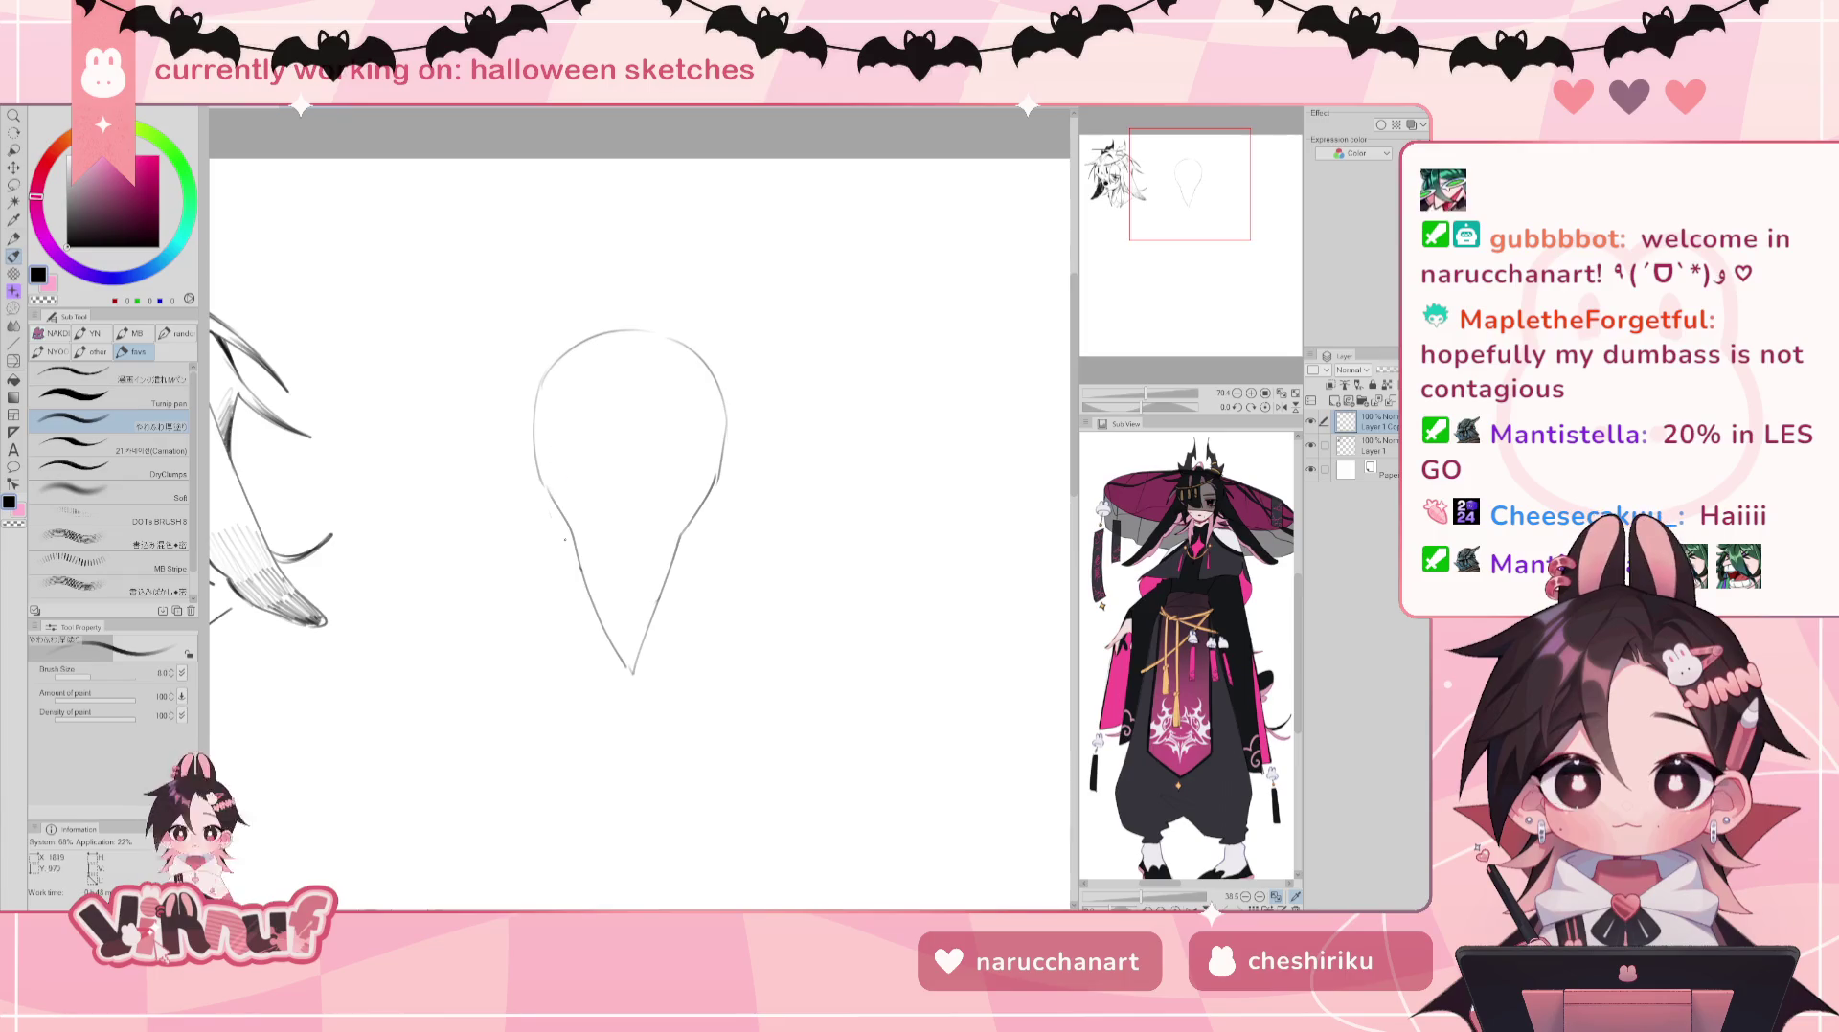
key("ctrl+z")
Step: Rework the lower-left edge and add a stroke along the lower-right head edge
left_click_drag(548, 493, 577, 558)
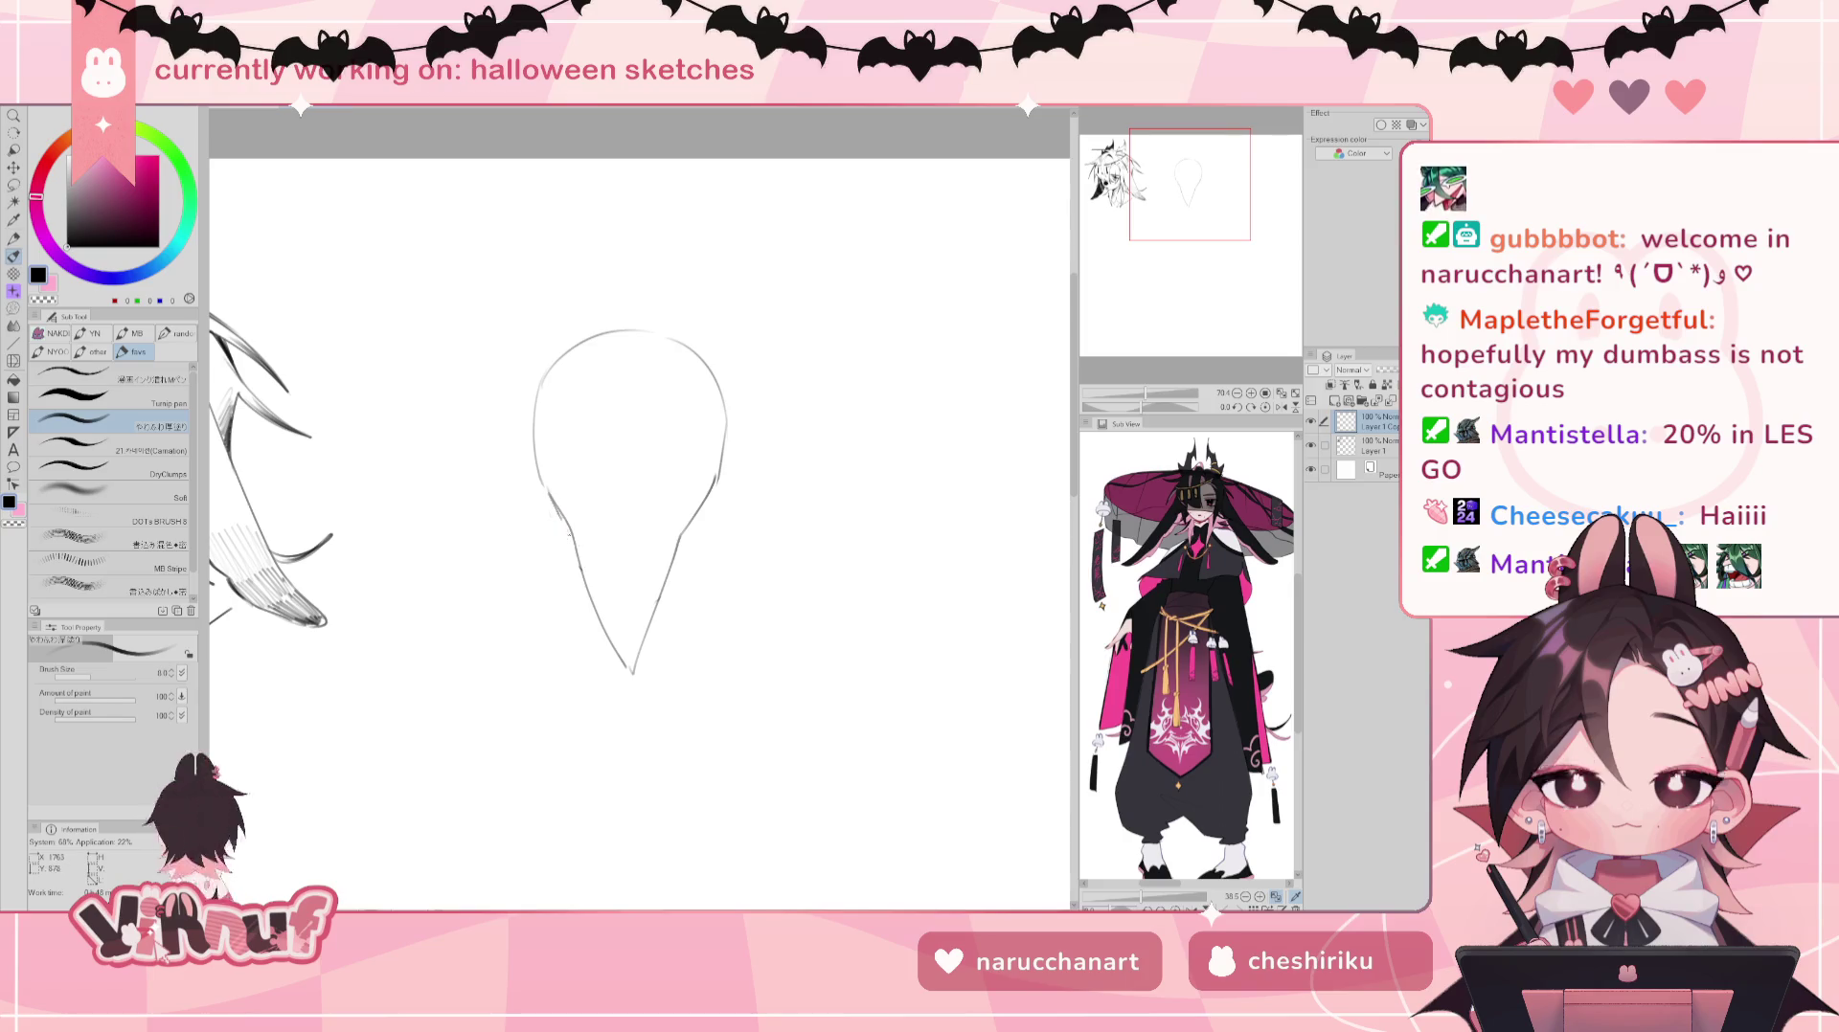
left_click_drag(548, 491, 581, 557)
key("ctrl+z")
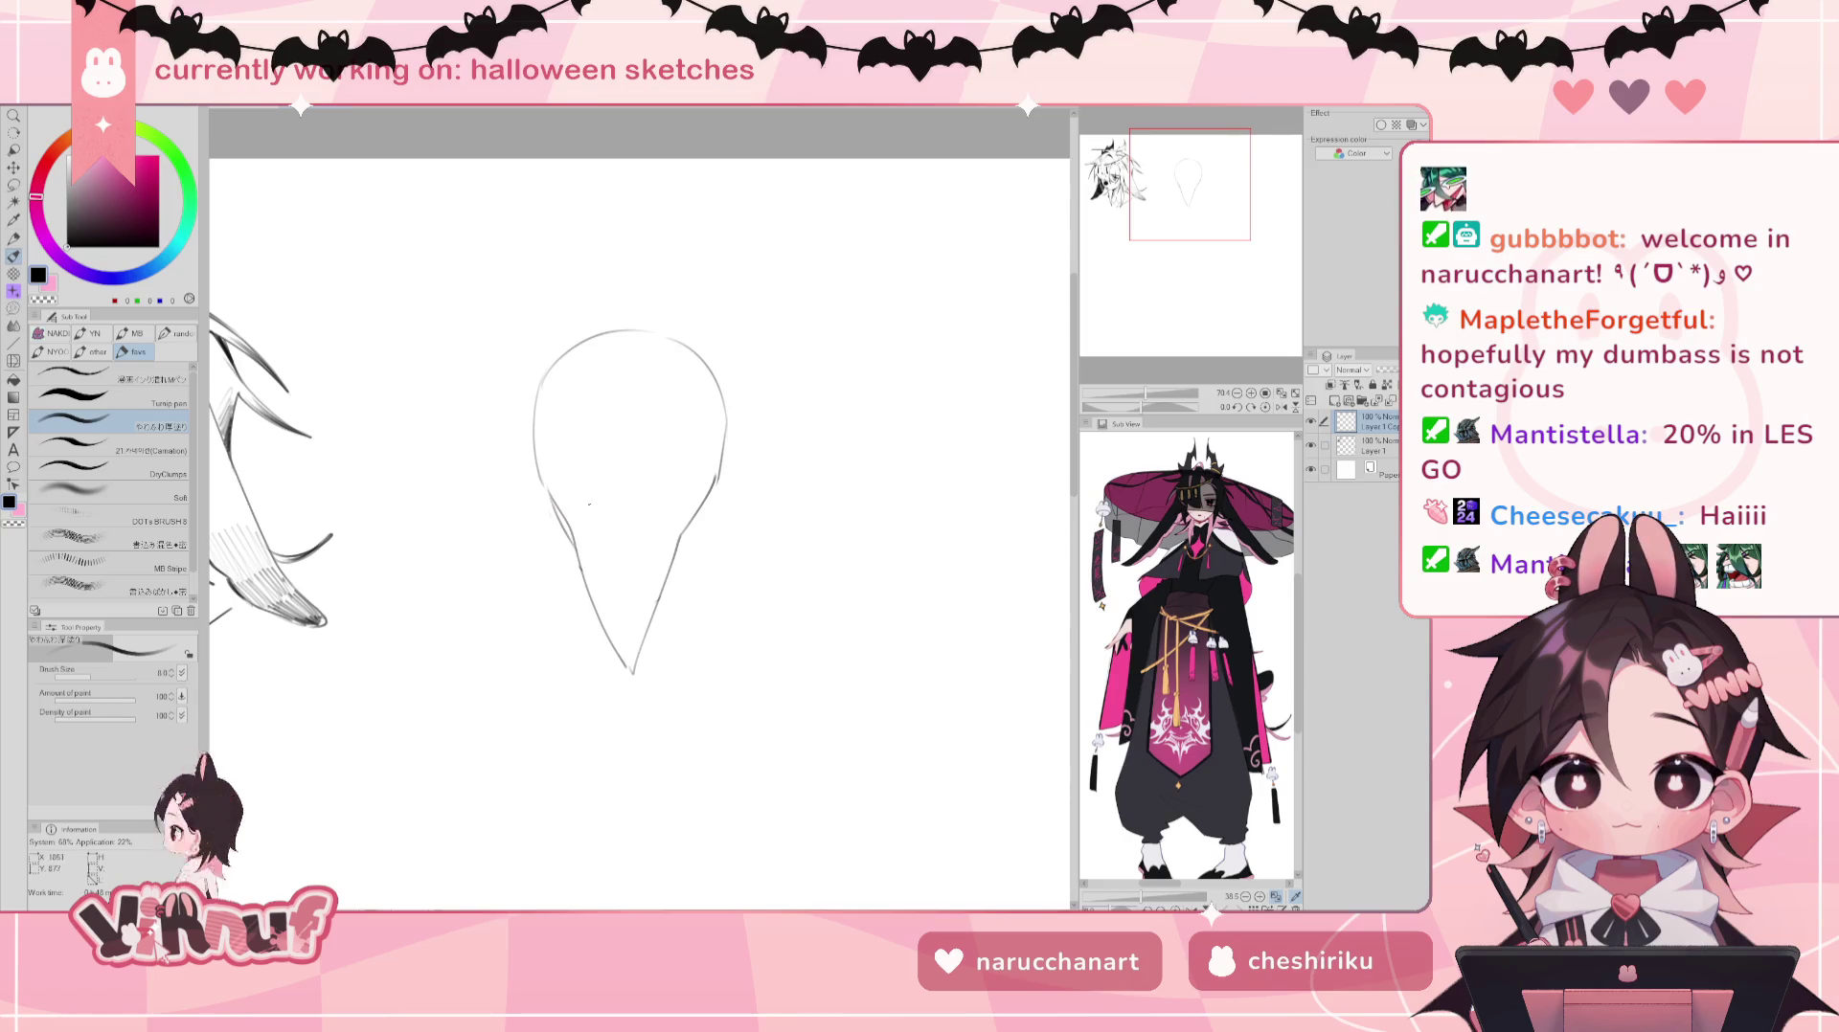
left_click_drag(714, 485, 691, 554)
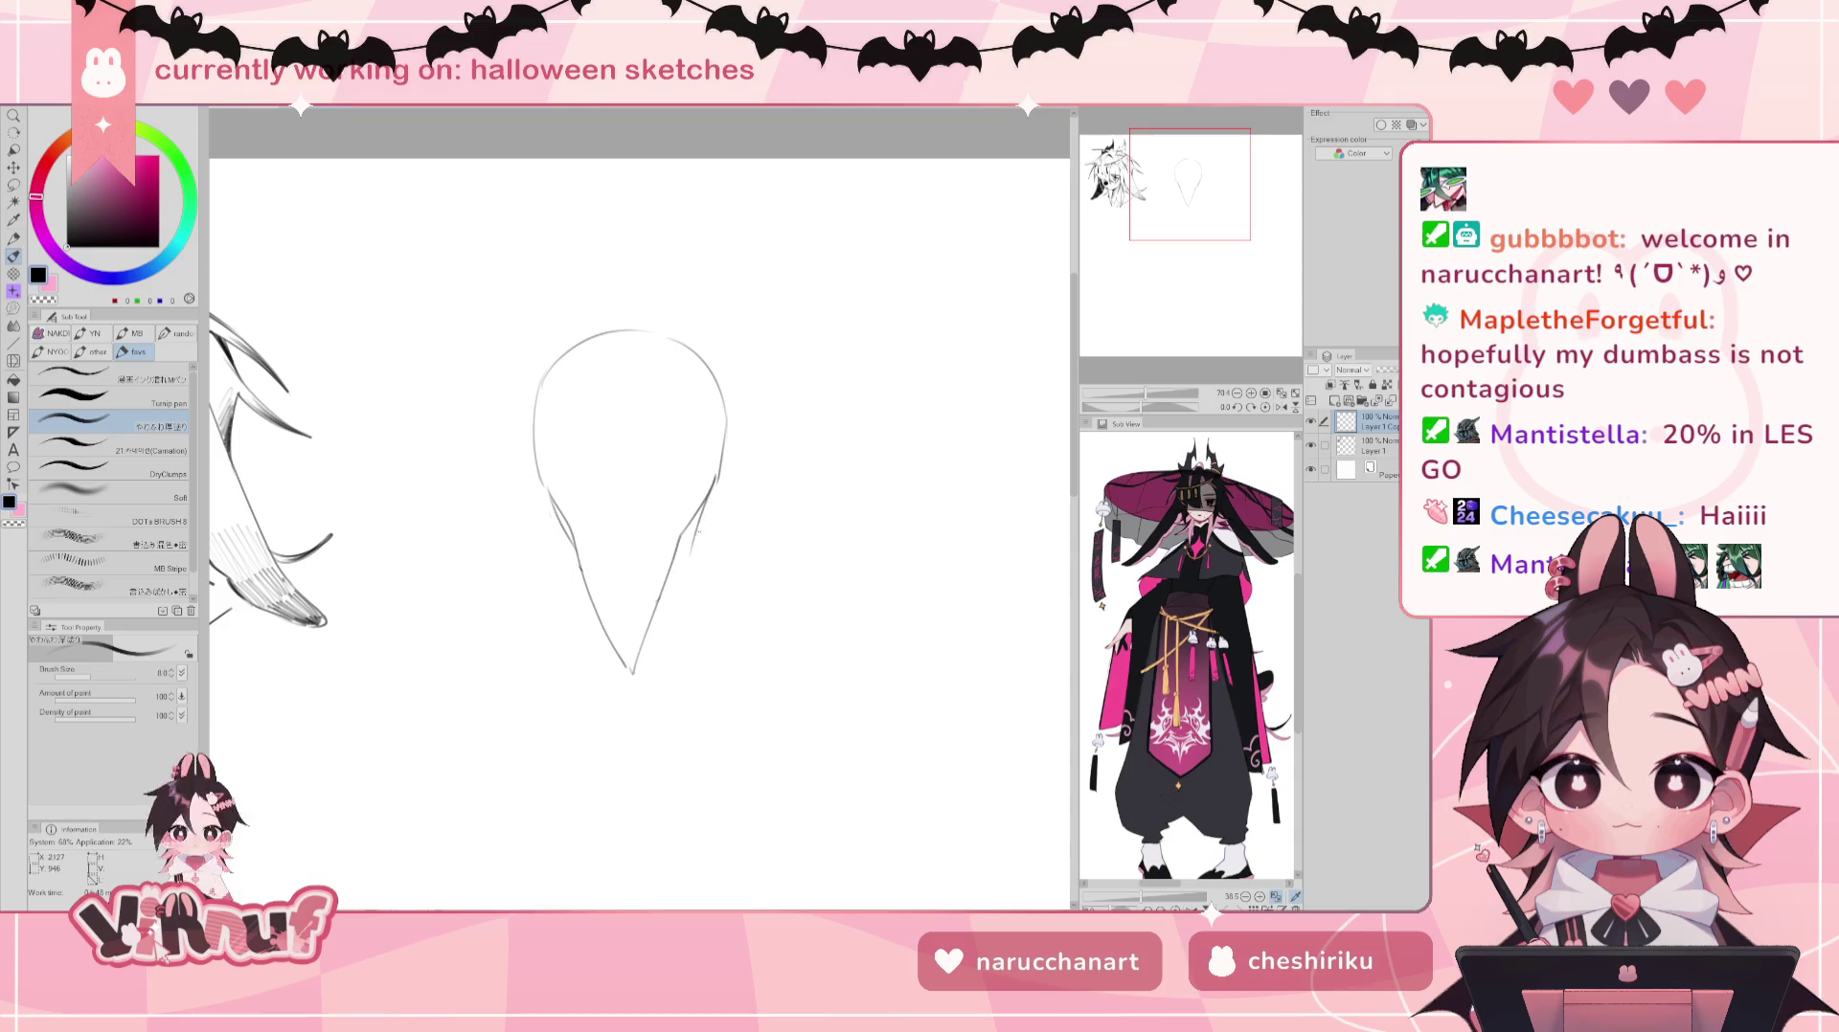
key("e")
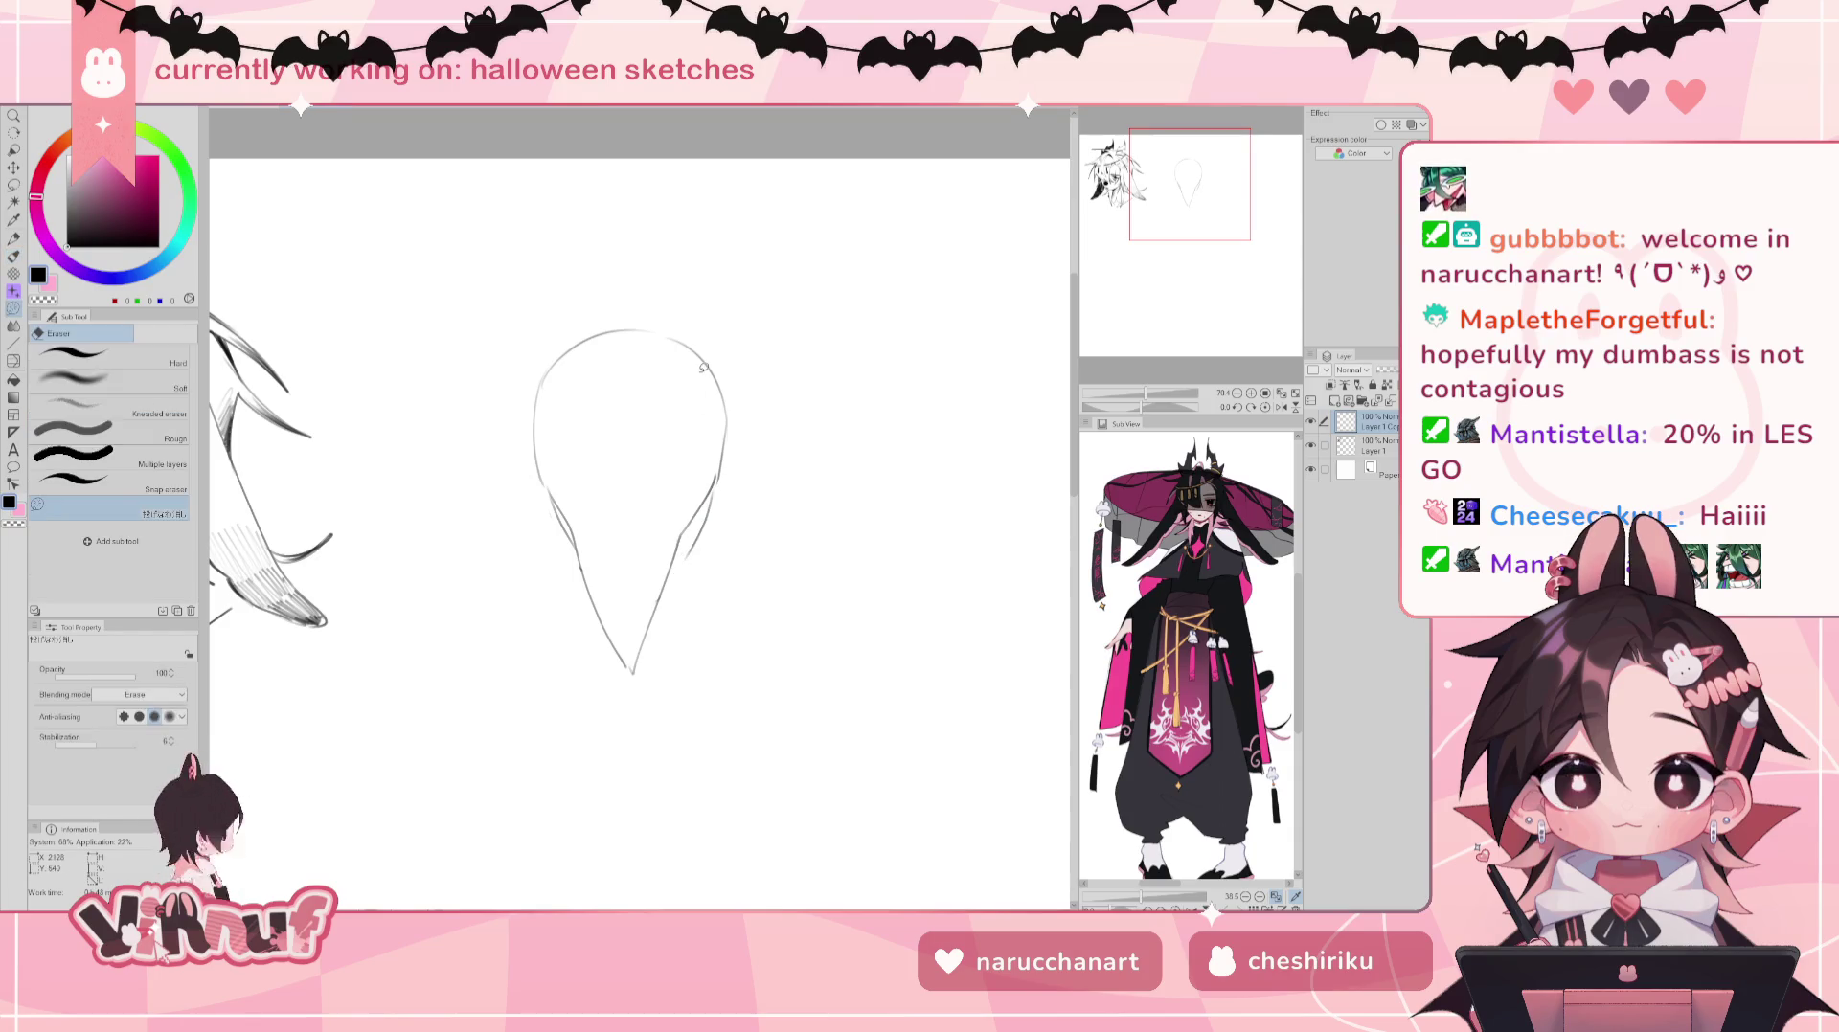
key("p")
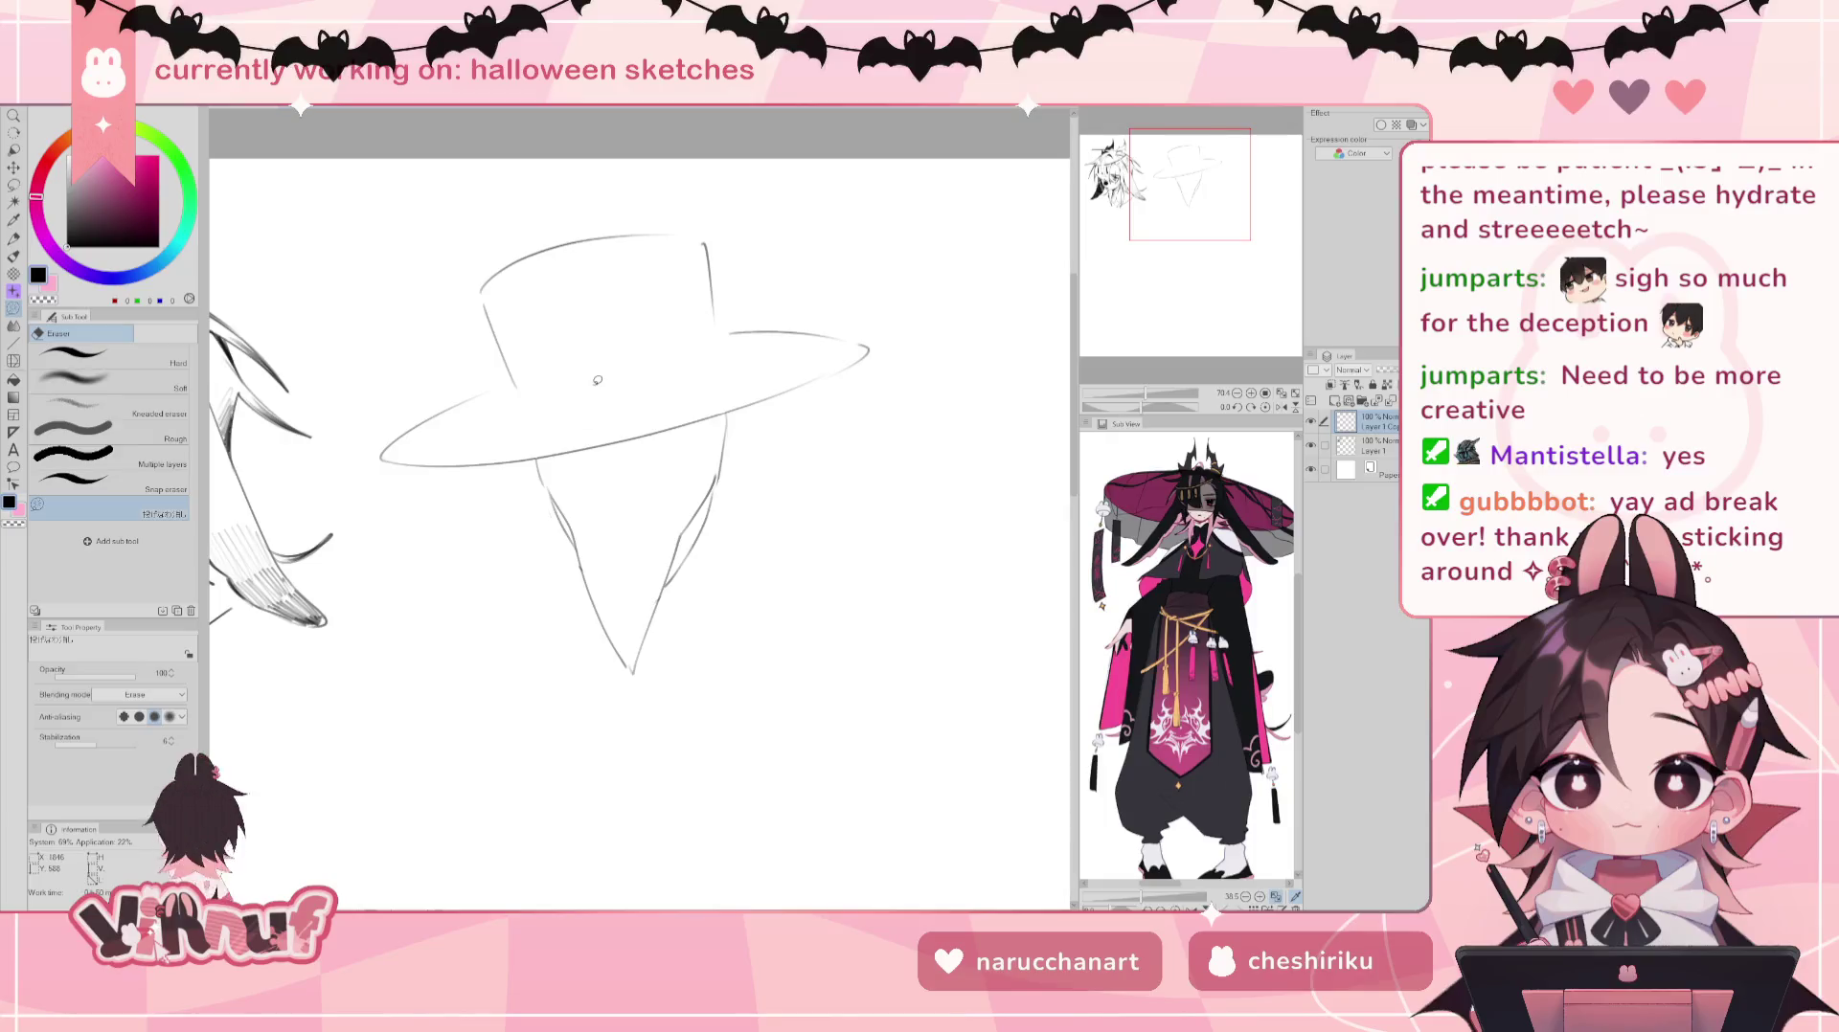
Step: Add a short stroke under the brim and a rounded head curve beneath the hat crown
key("b")
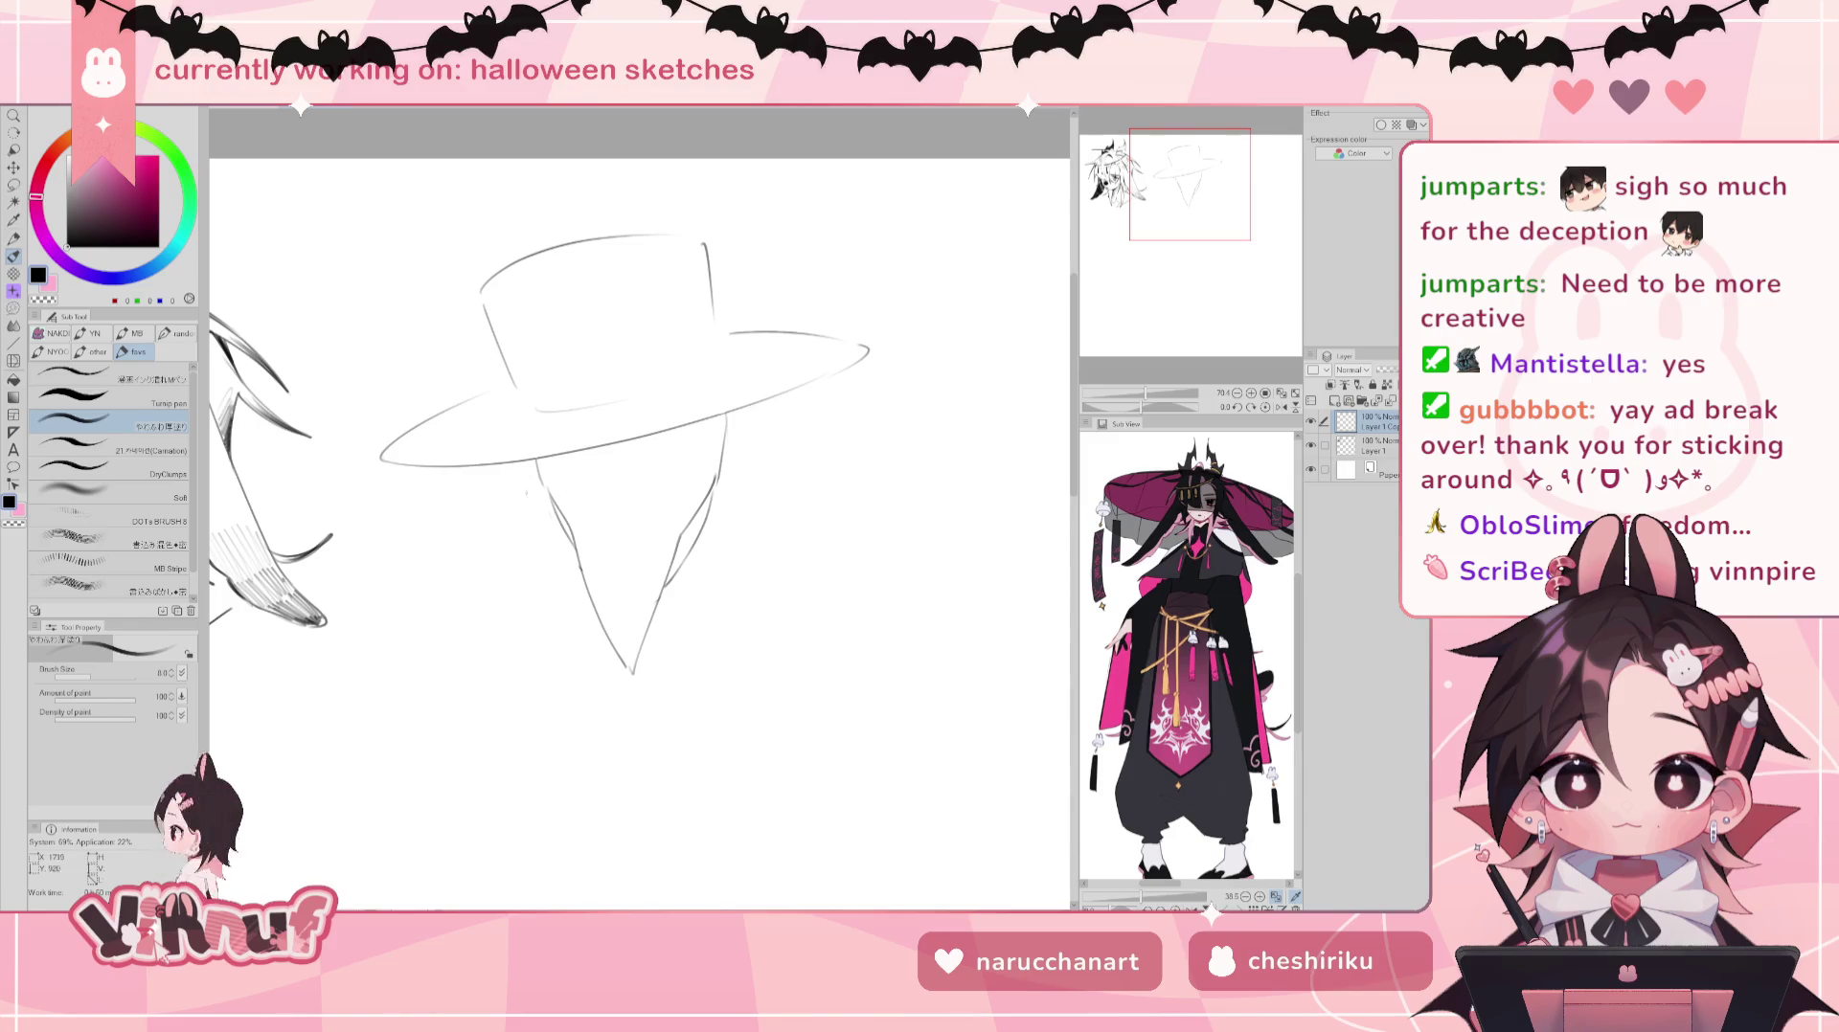
left_click_drag(661, 433, 654, 460)
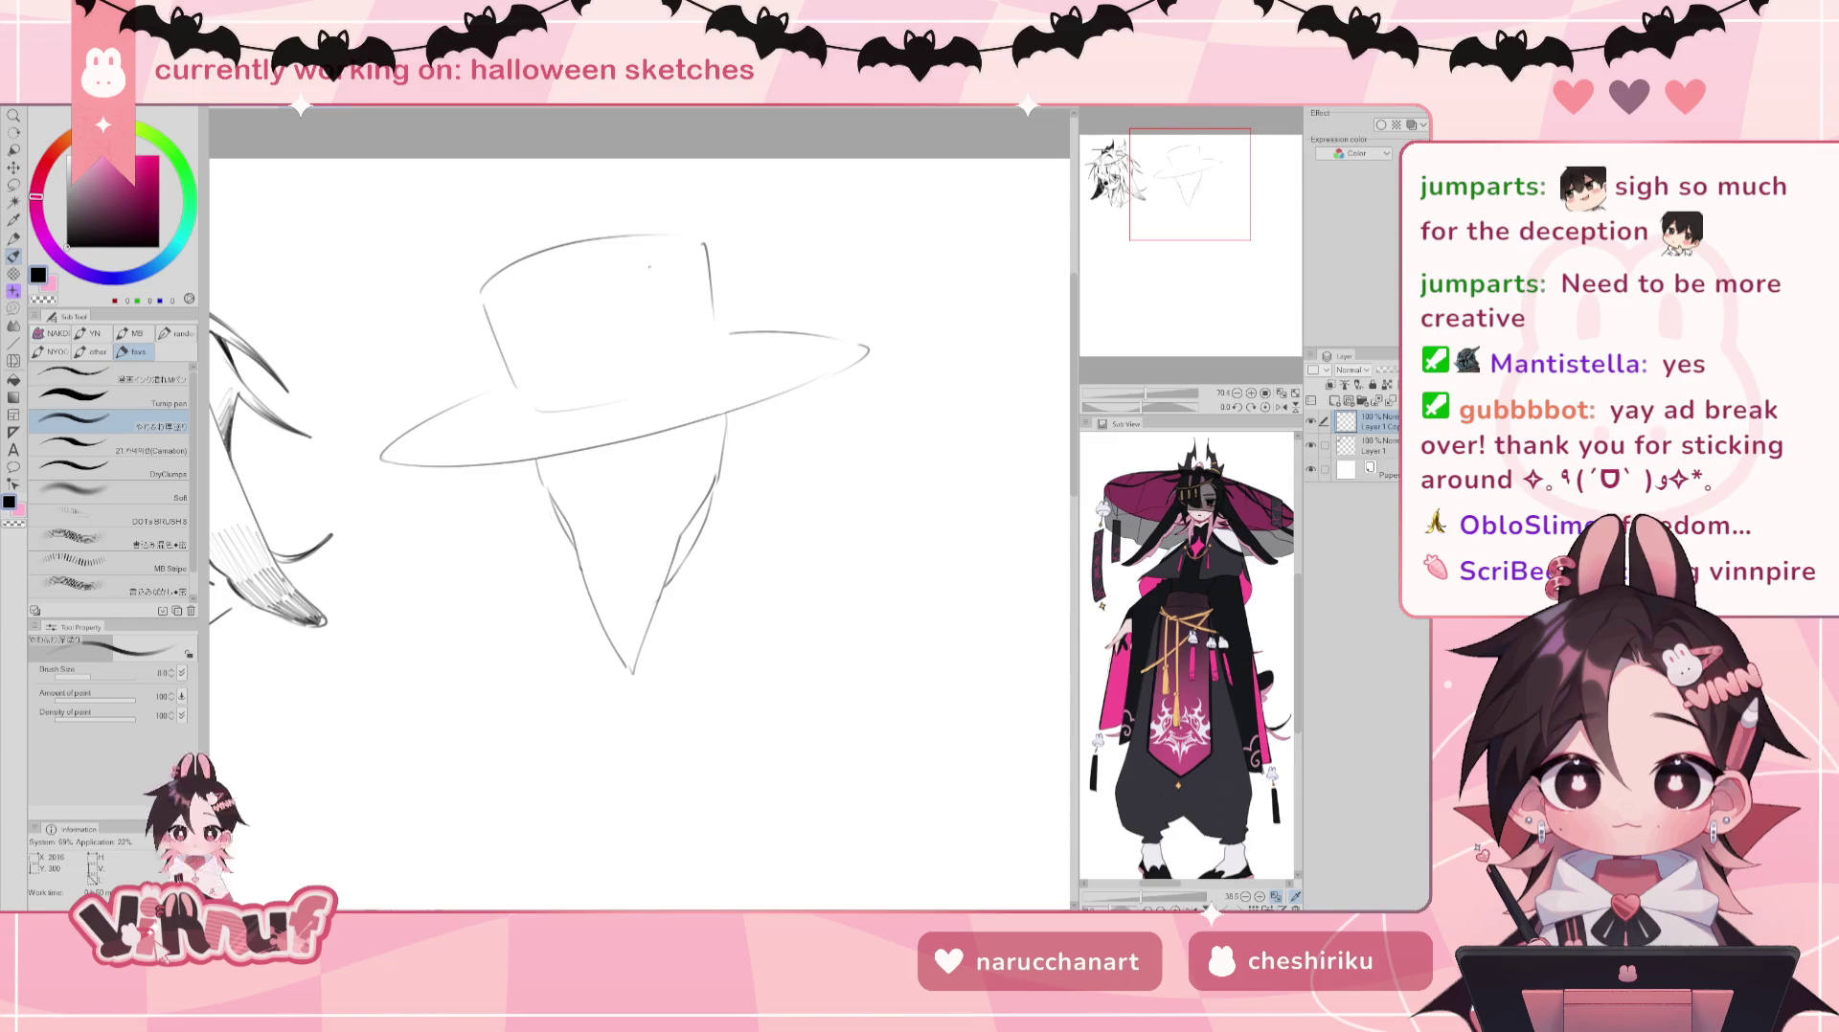
left_click_drag(537, 450, 679, 385)
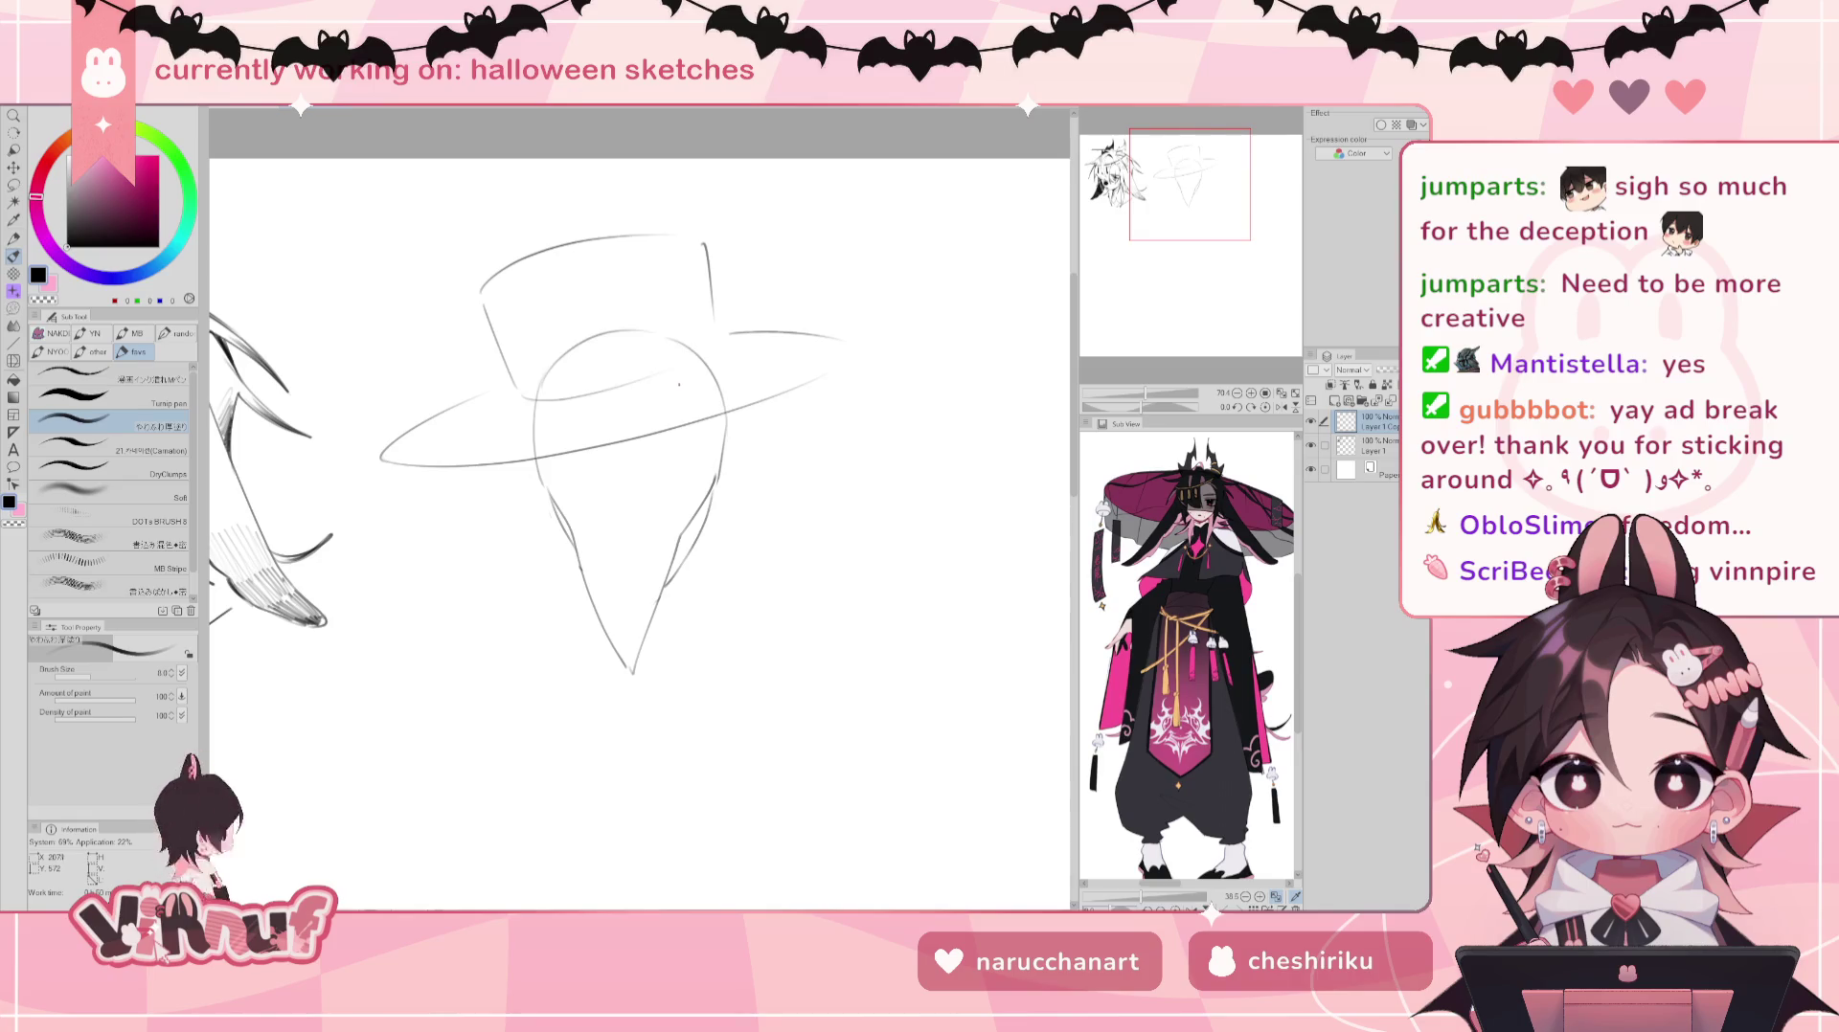
Step: On a new raster layer, draw a long curve down the face and hair curves on its left
left_click(1347, 402)
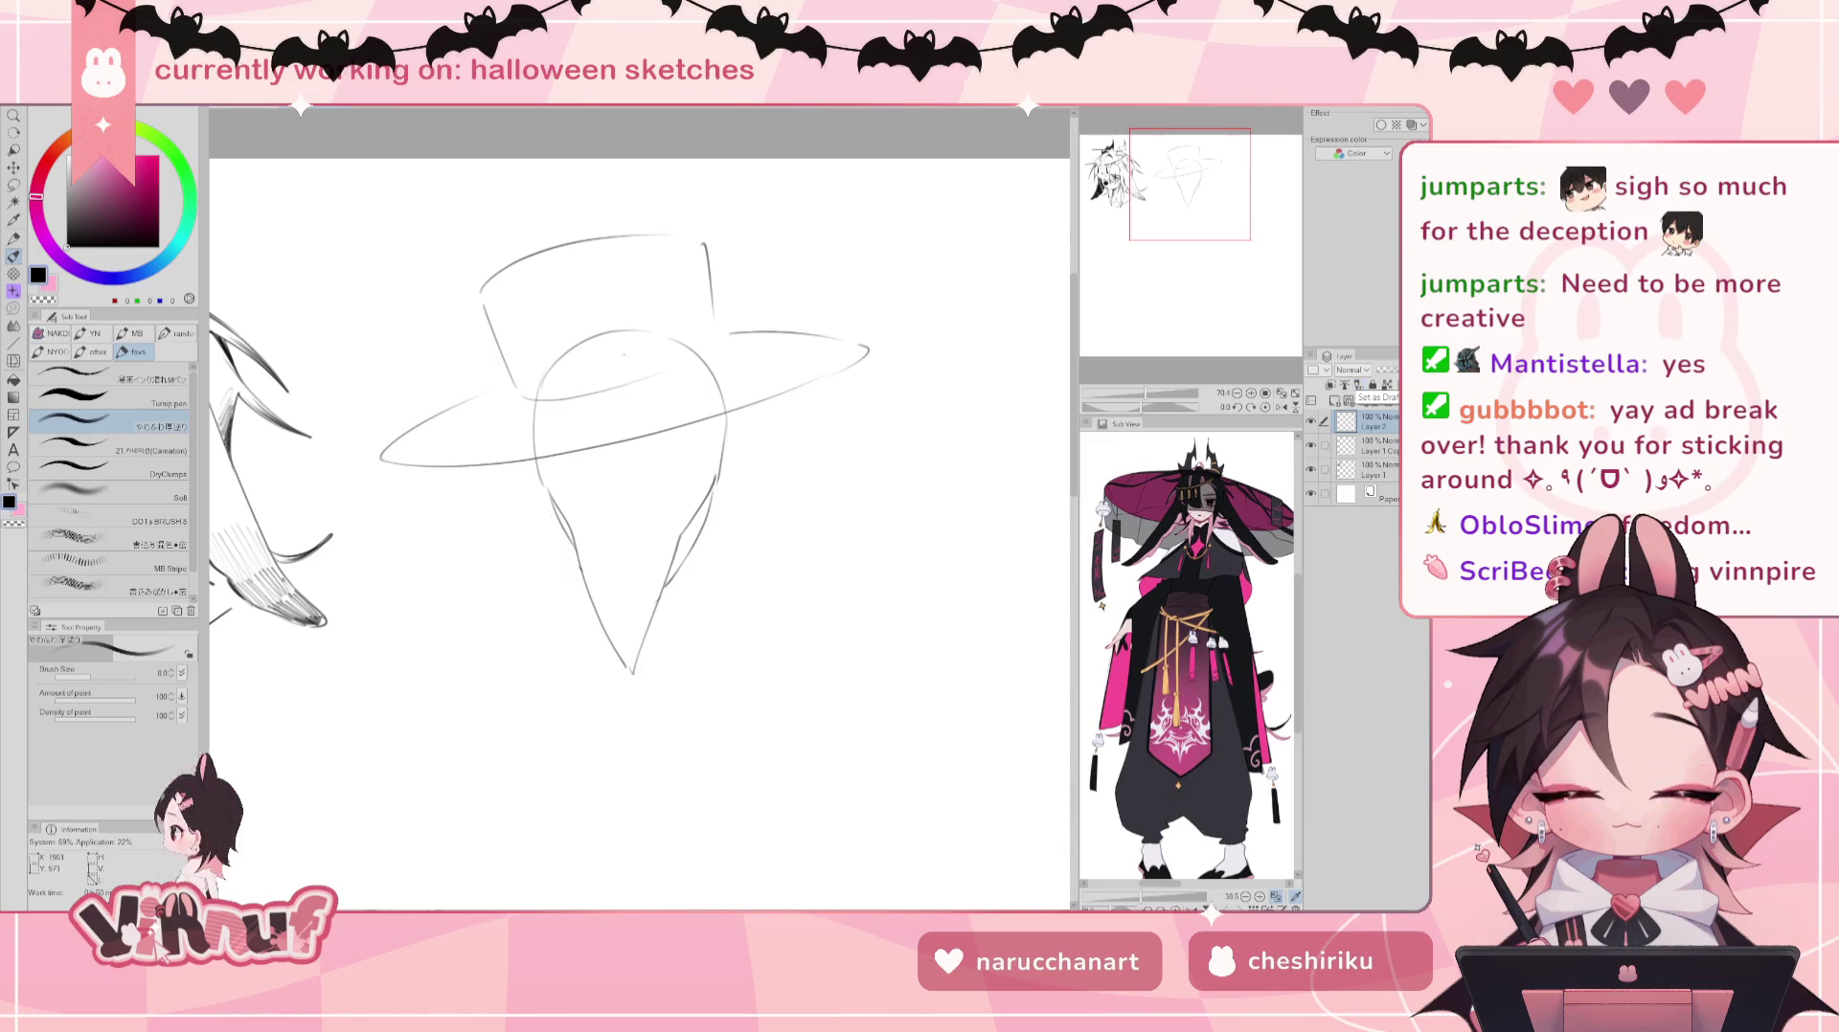
left_click_drag(630, 331, 603, 509)
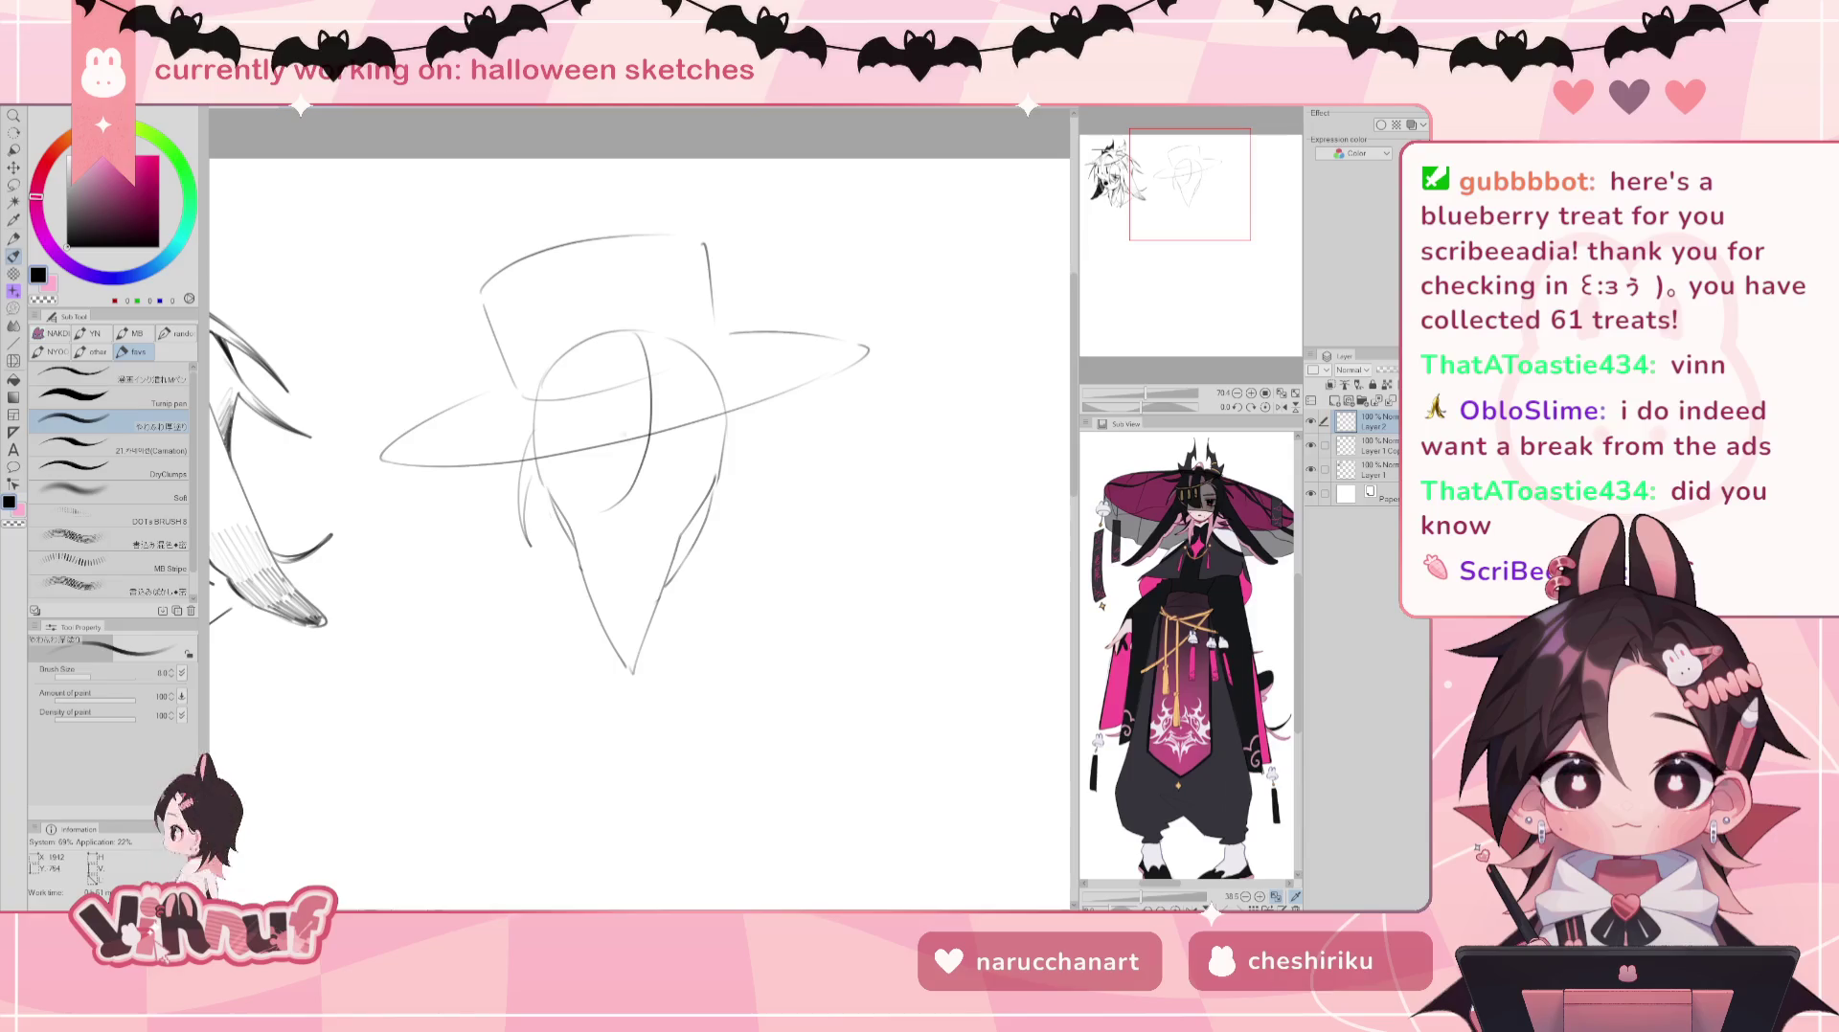
left_click_drag(533, 432, 529, 546)
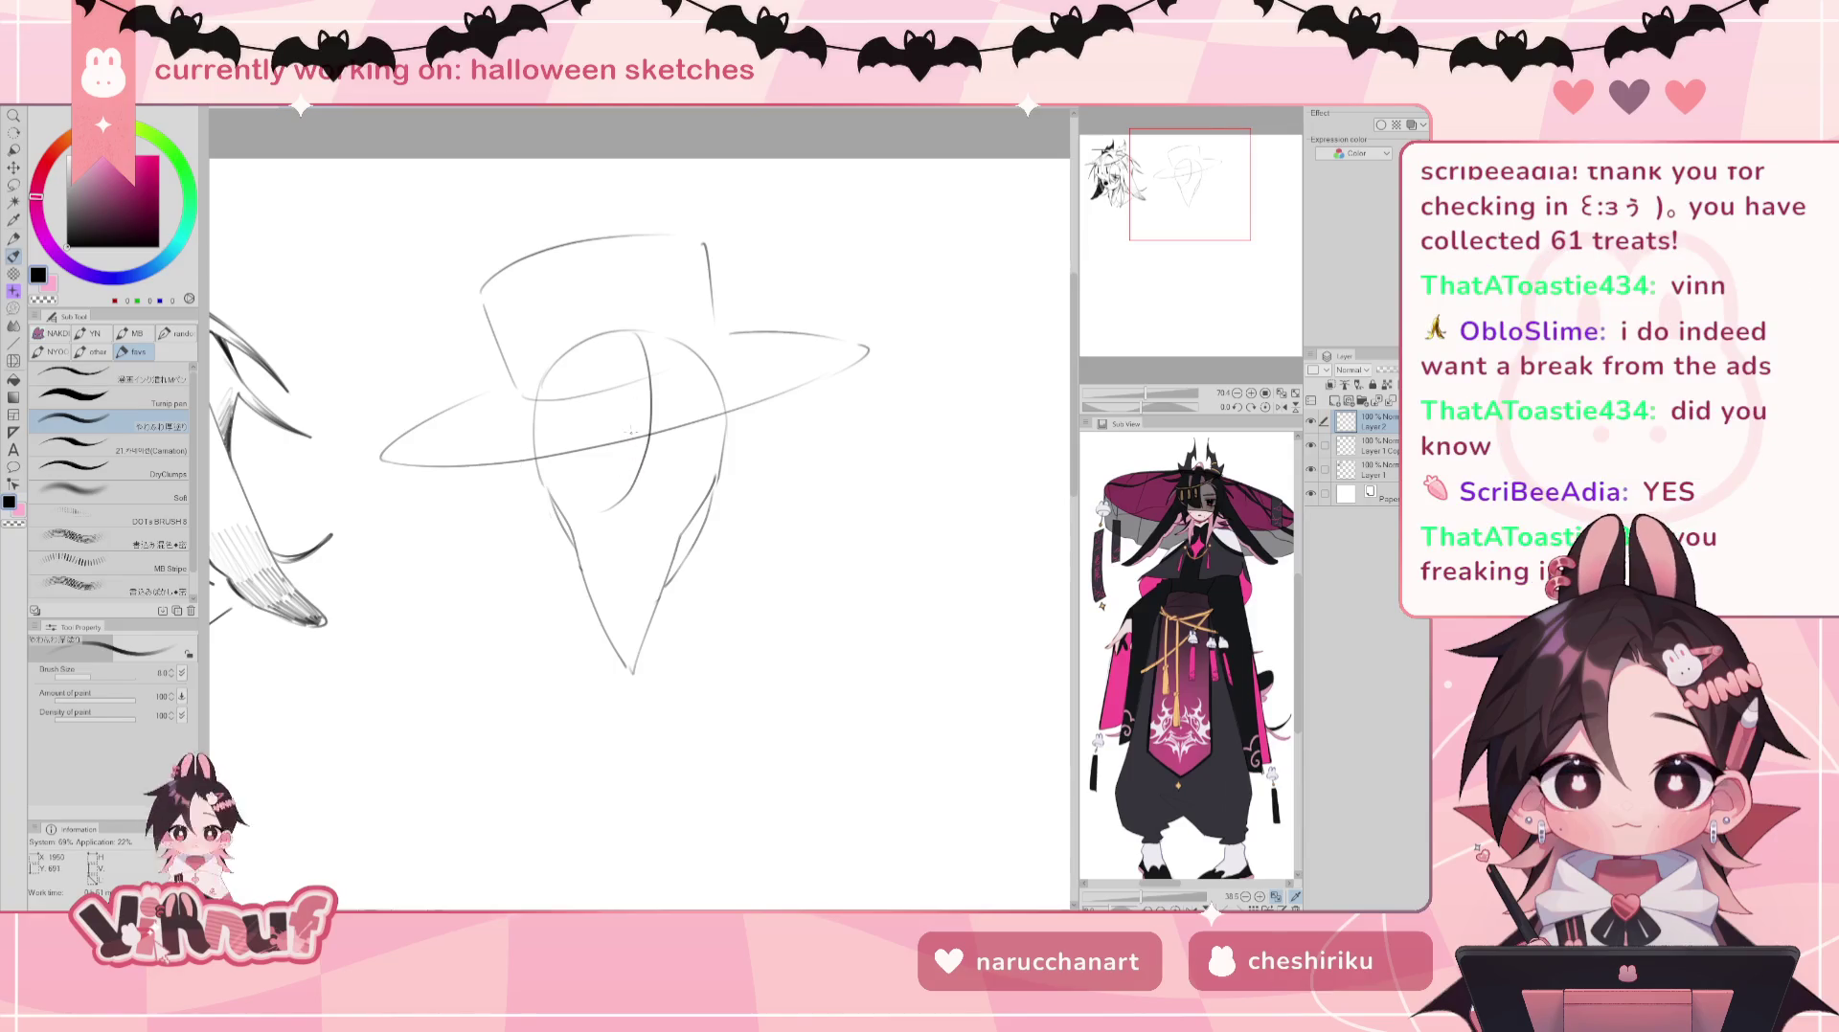
left_click_drag(525, 450, 532, 548)
left_click_drag(636, 464, 596, 512)
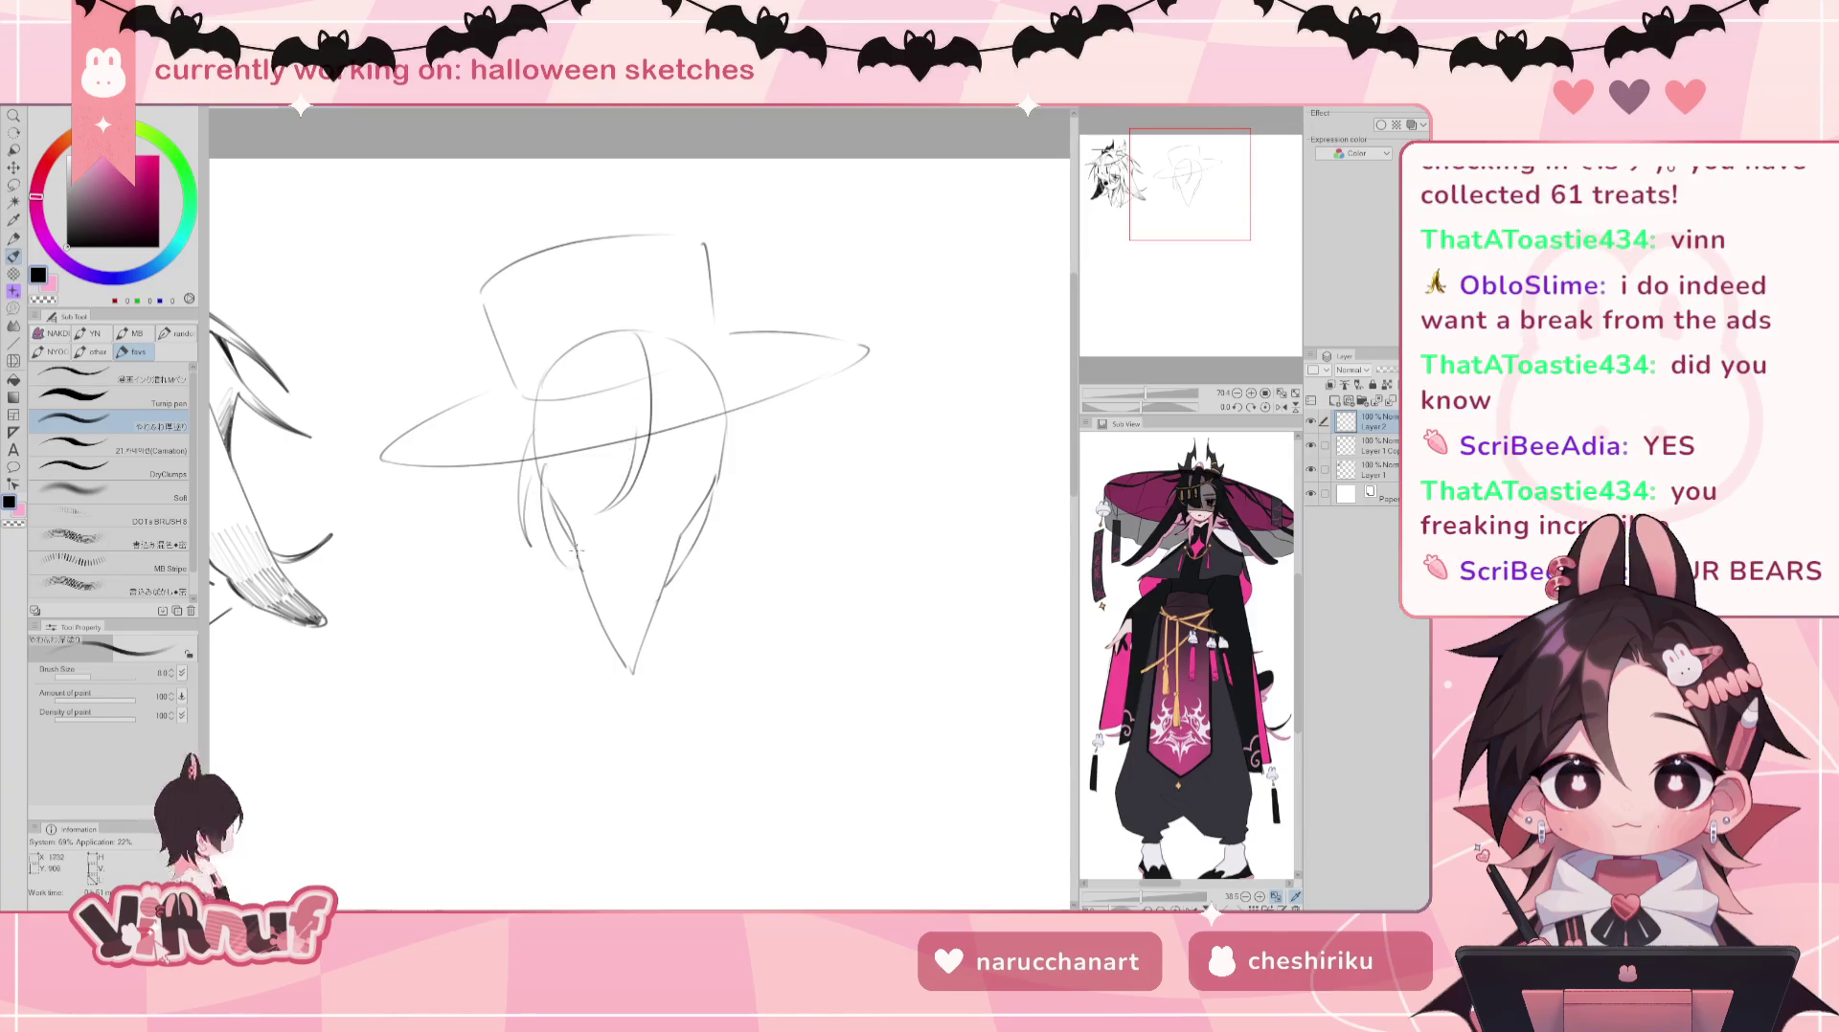
Step: Undo and erase the stray strokes on the head's left side below the brim
key("ctrl+z")
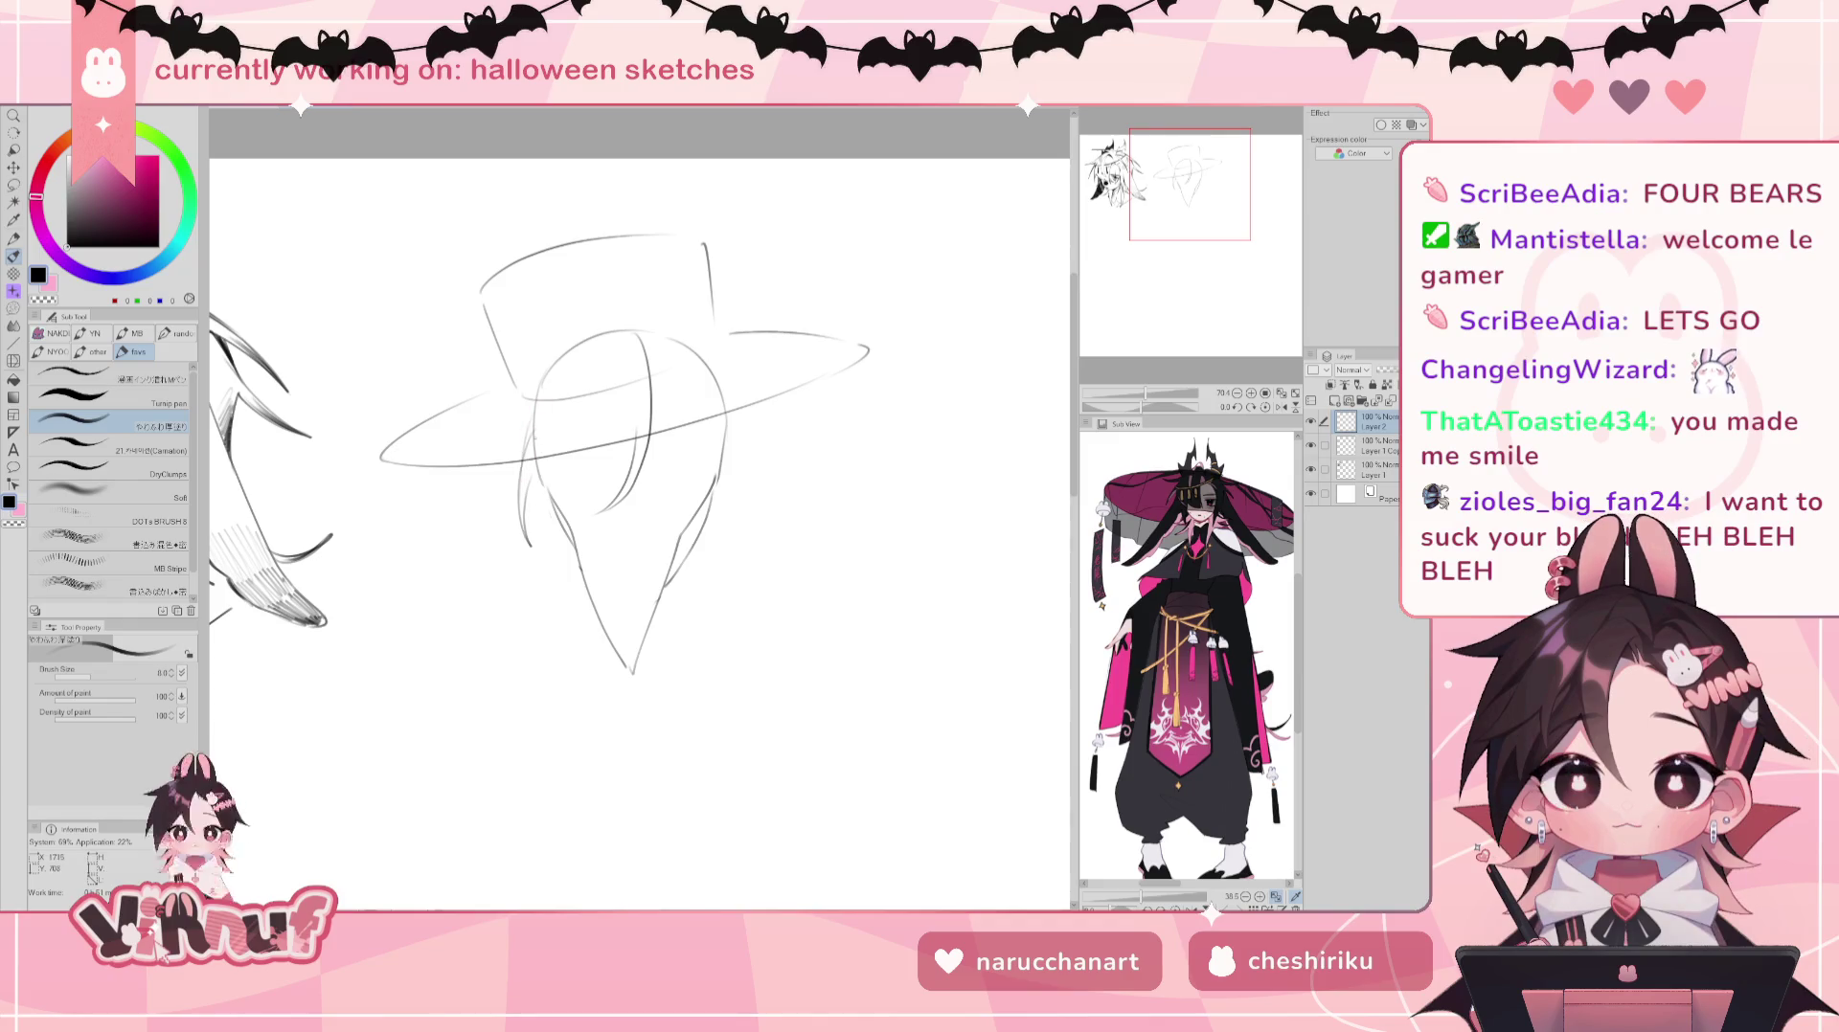
key("ctrl+z")
key("e")
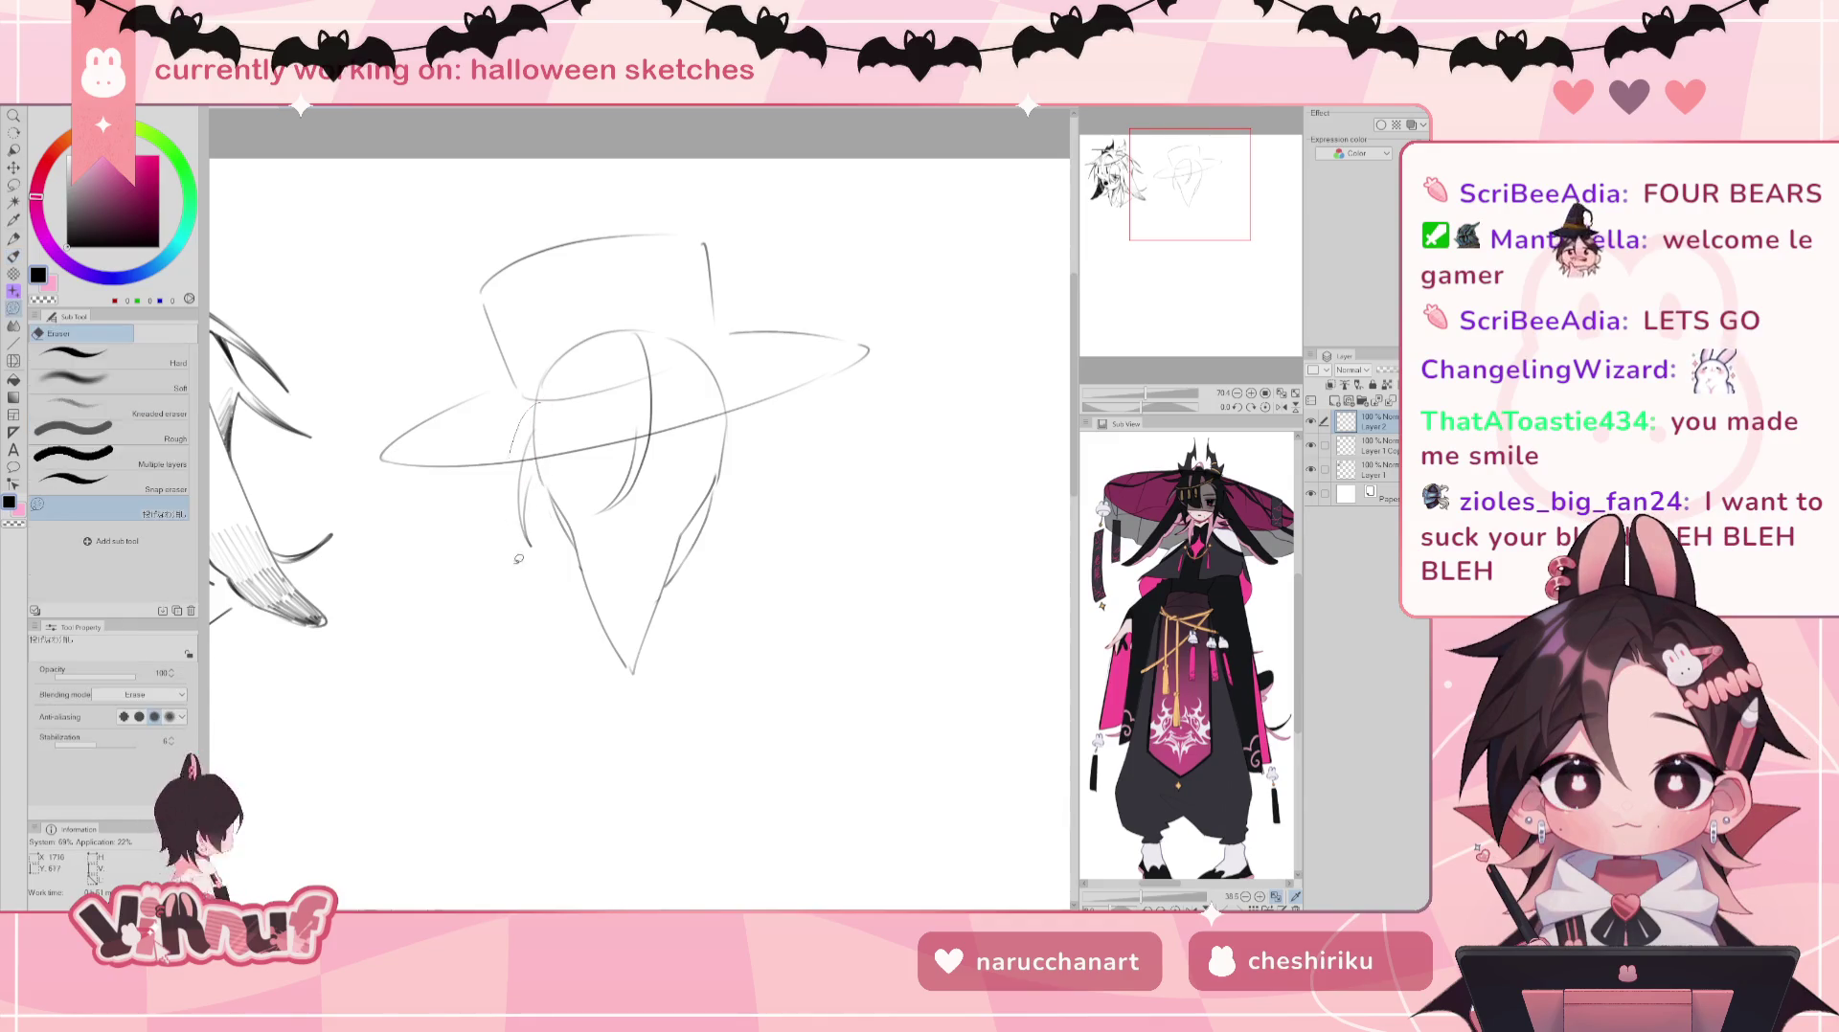
key("ctrl+z")
key("b")
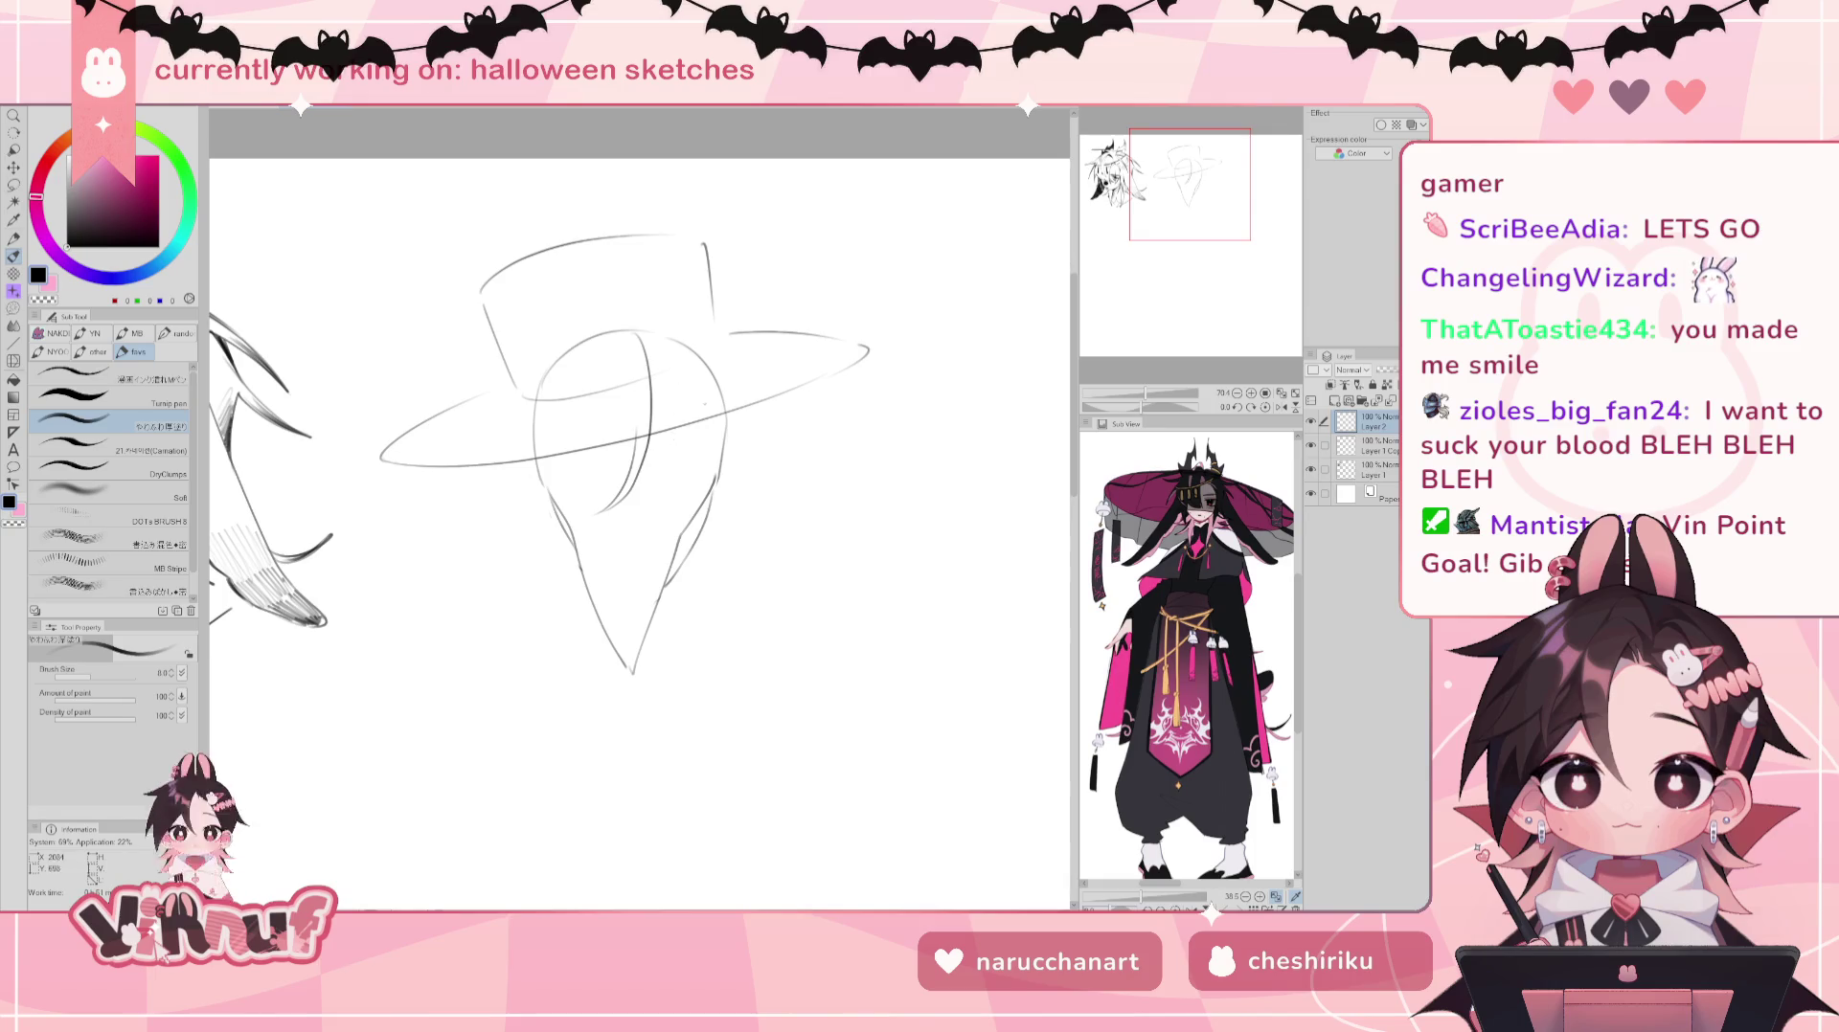
Step: Redraw the face's right-side curve and draw a small round eye with a dark pupil
key("ctrl+z")
left_click_drag(669, 508, 683, 448)
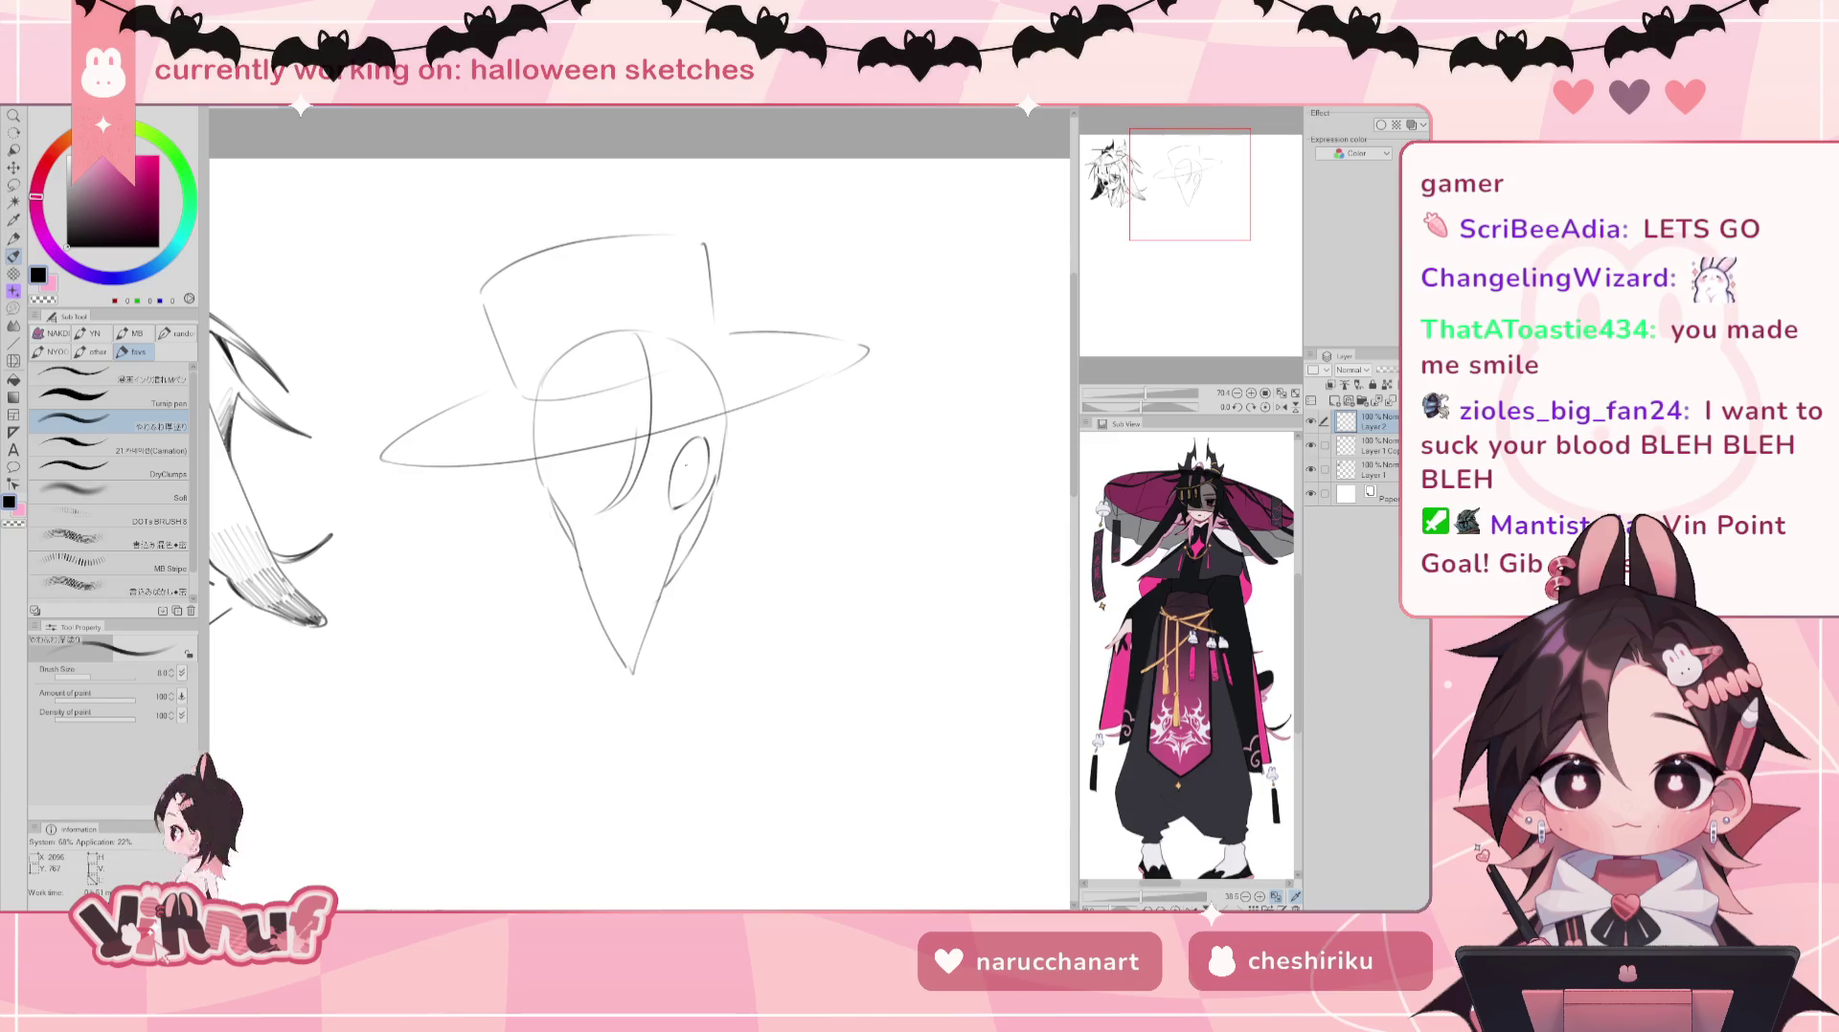
left_click_drag(686, 464, 688, 472)
left_click_drag(702, 460, 702, 484)
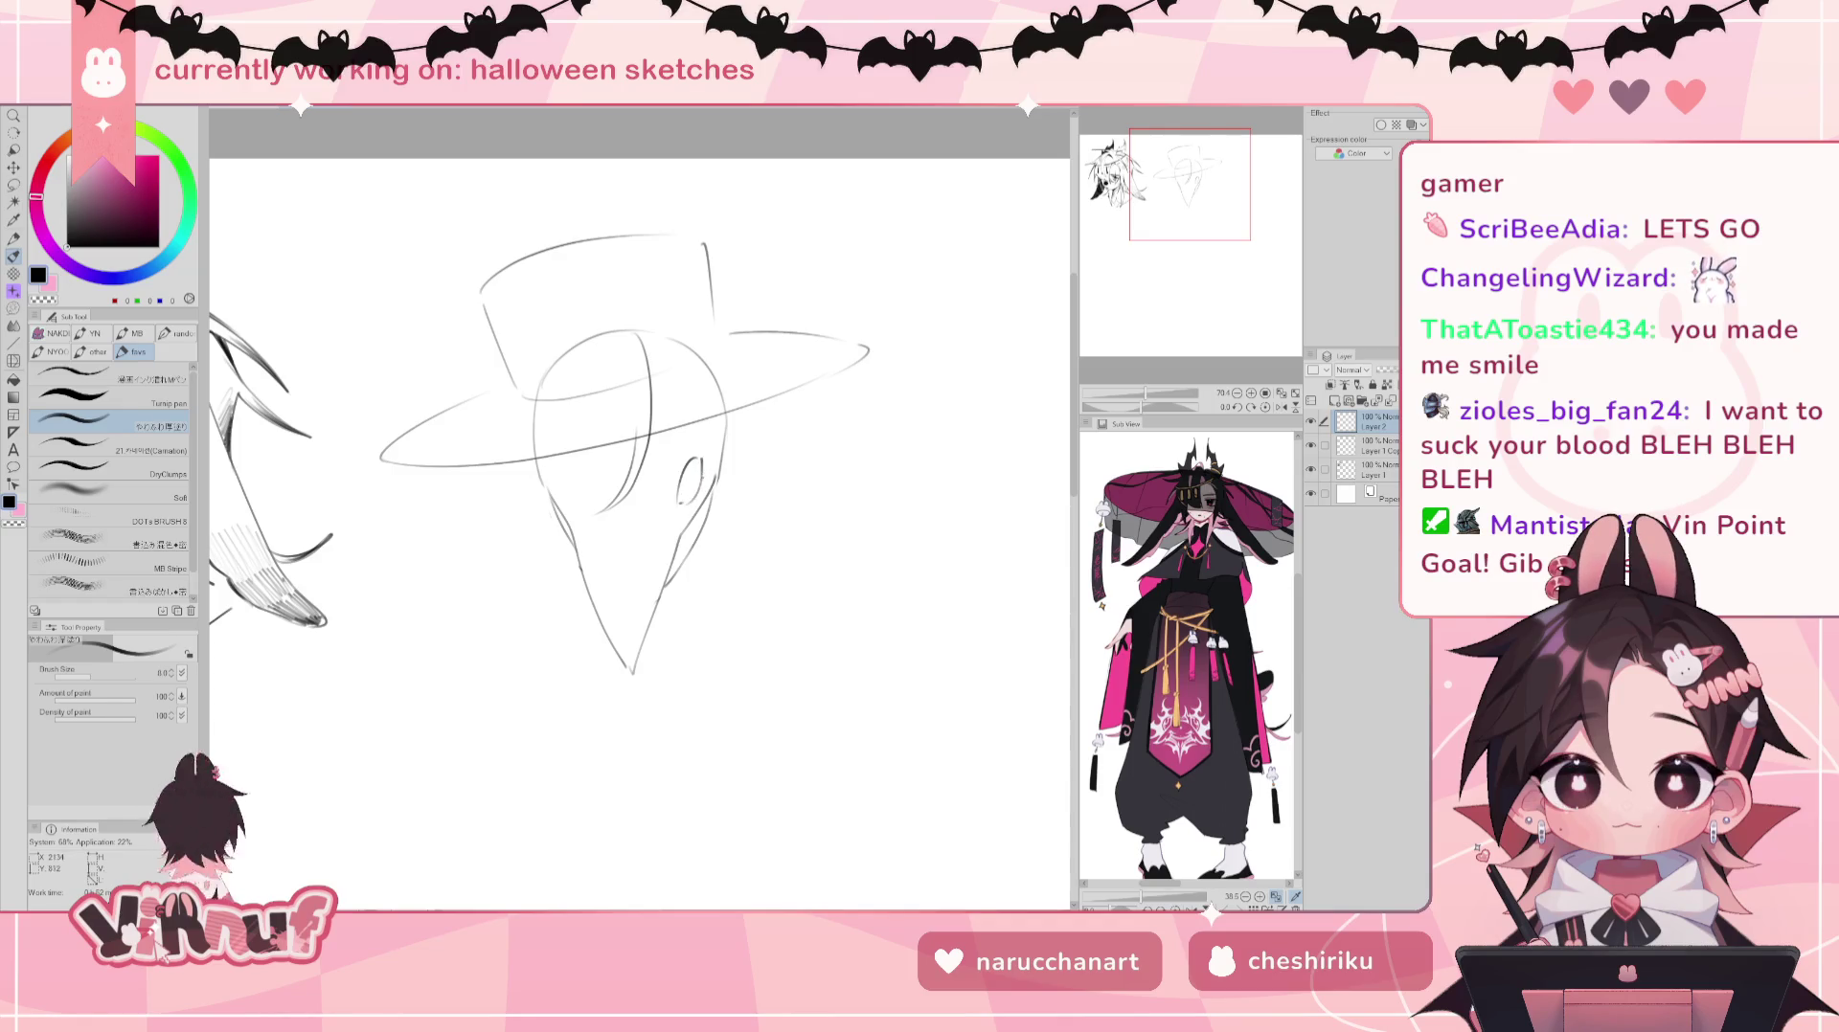
left_click_drag(686, 466, 685, 502)
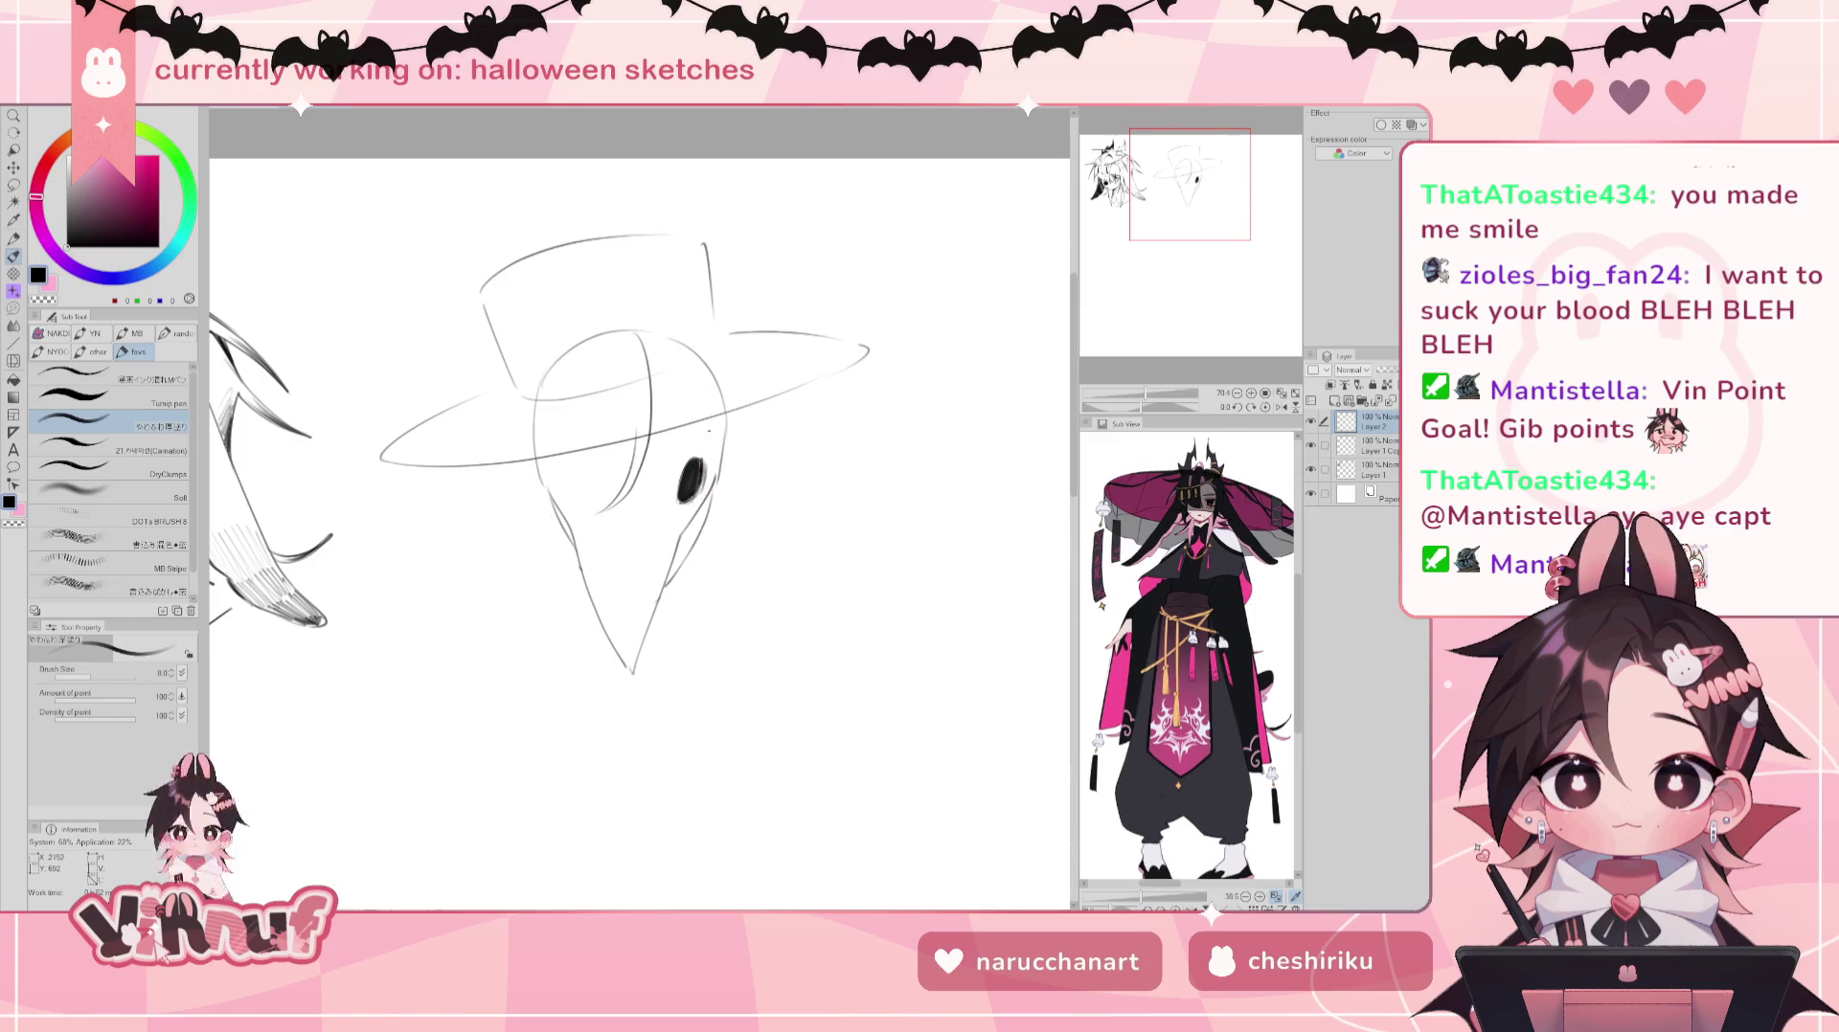
Step: With the canvas flipped, fill the eye darker and wider, then add a nostril tick on the beak
key("h")
left_click_drag(577, 459, 580, 488)
key("h")
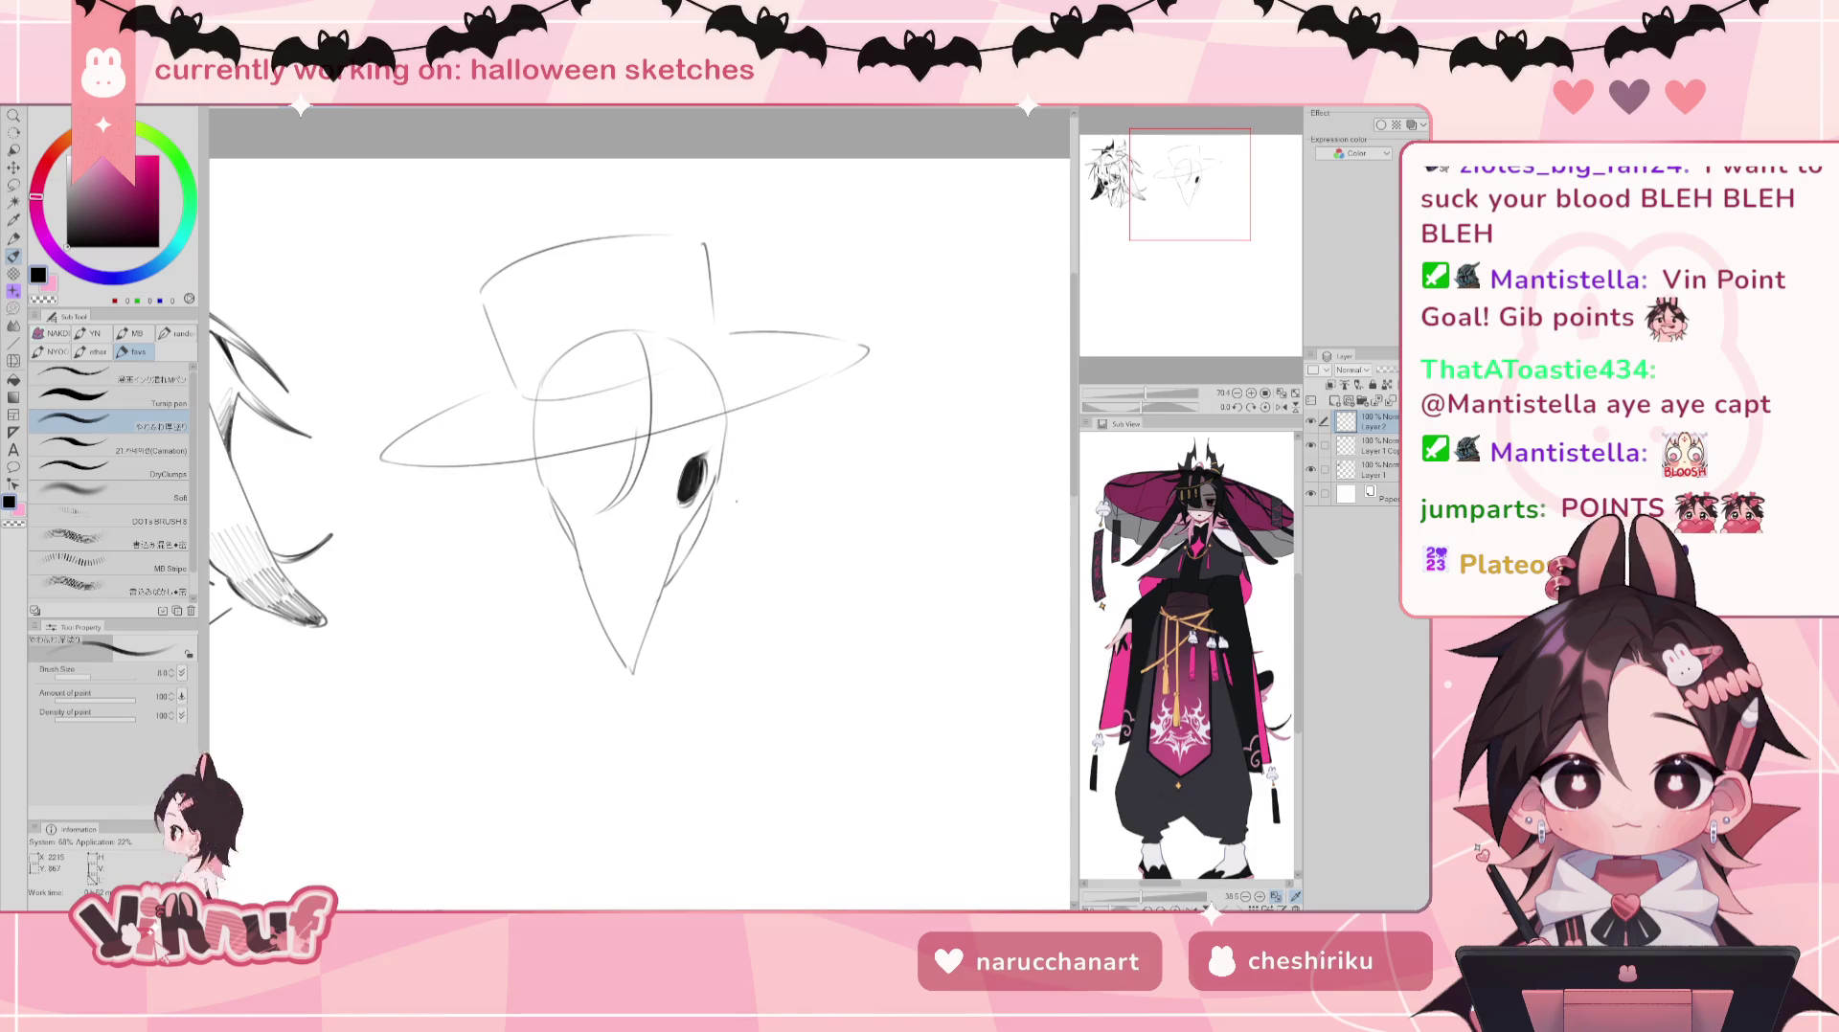
key("e")
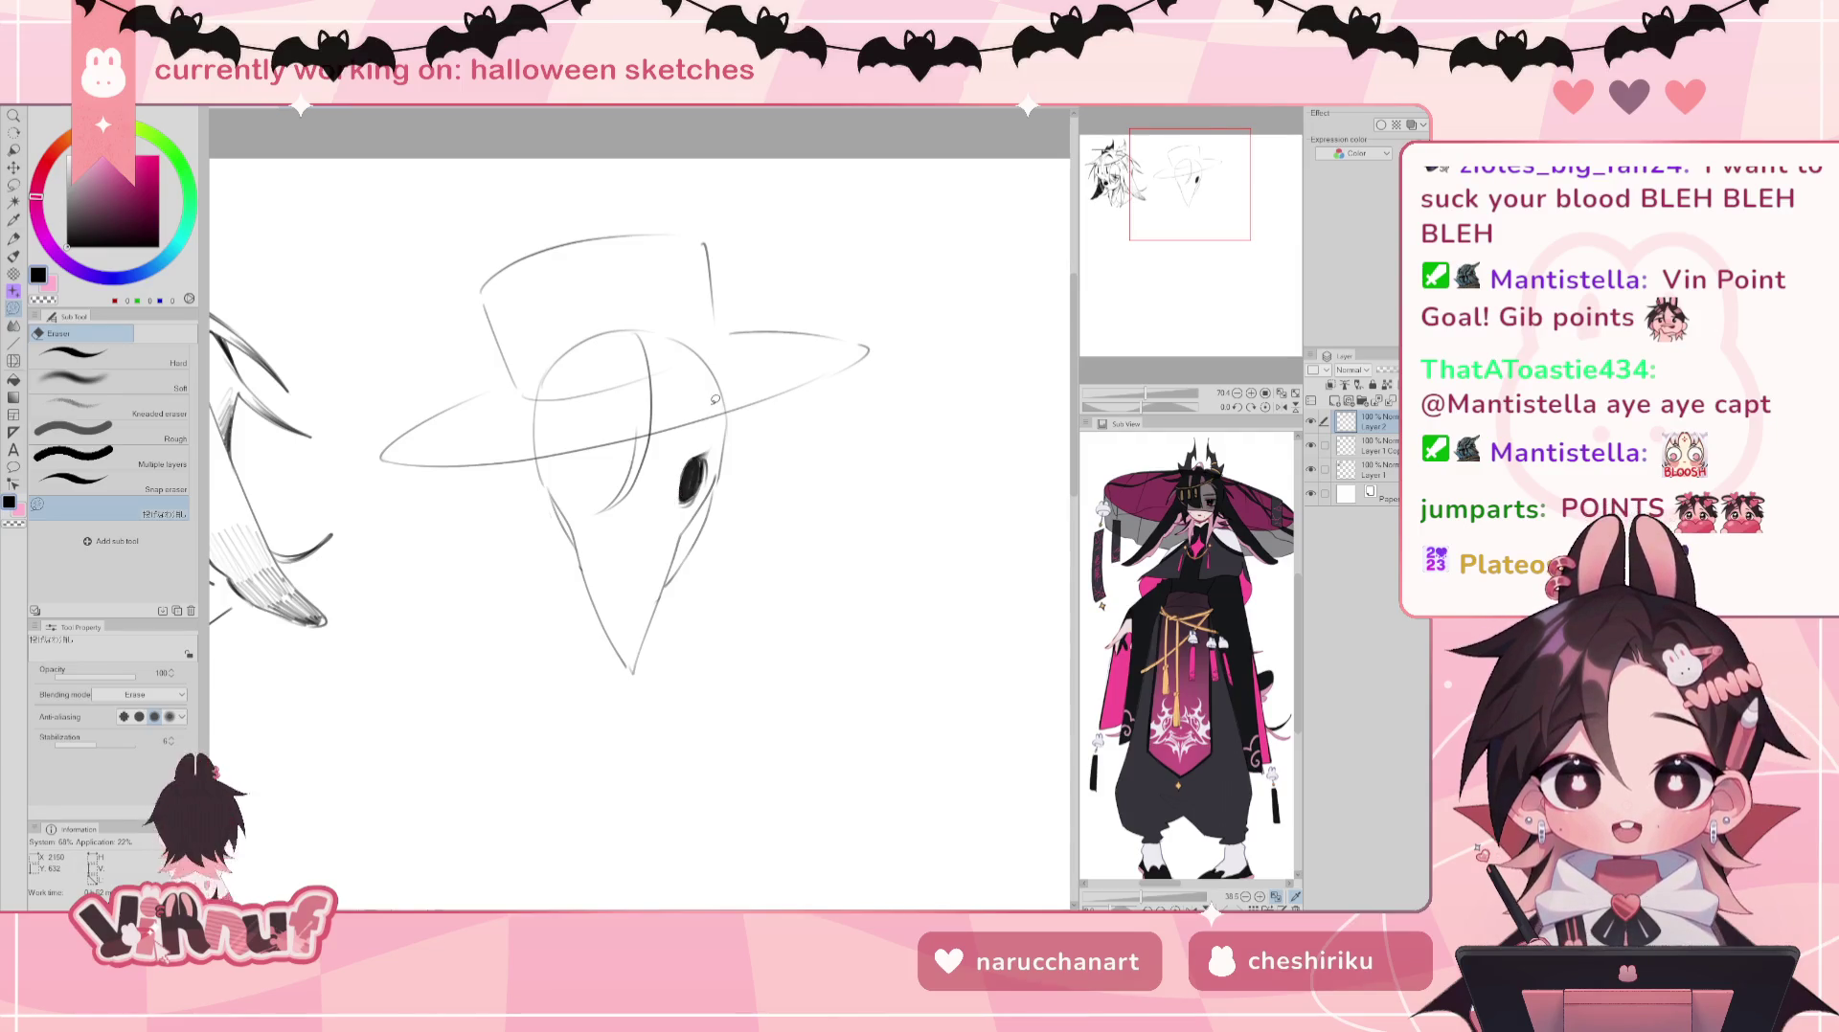
key("b")
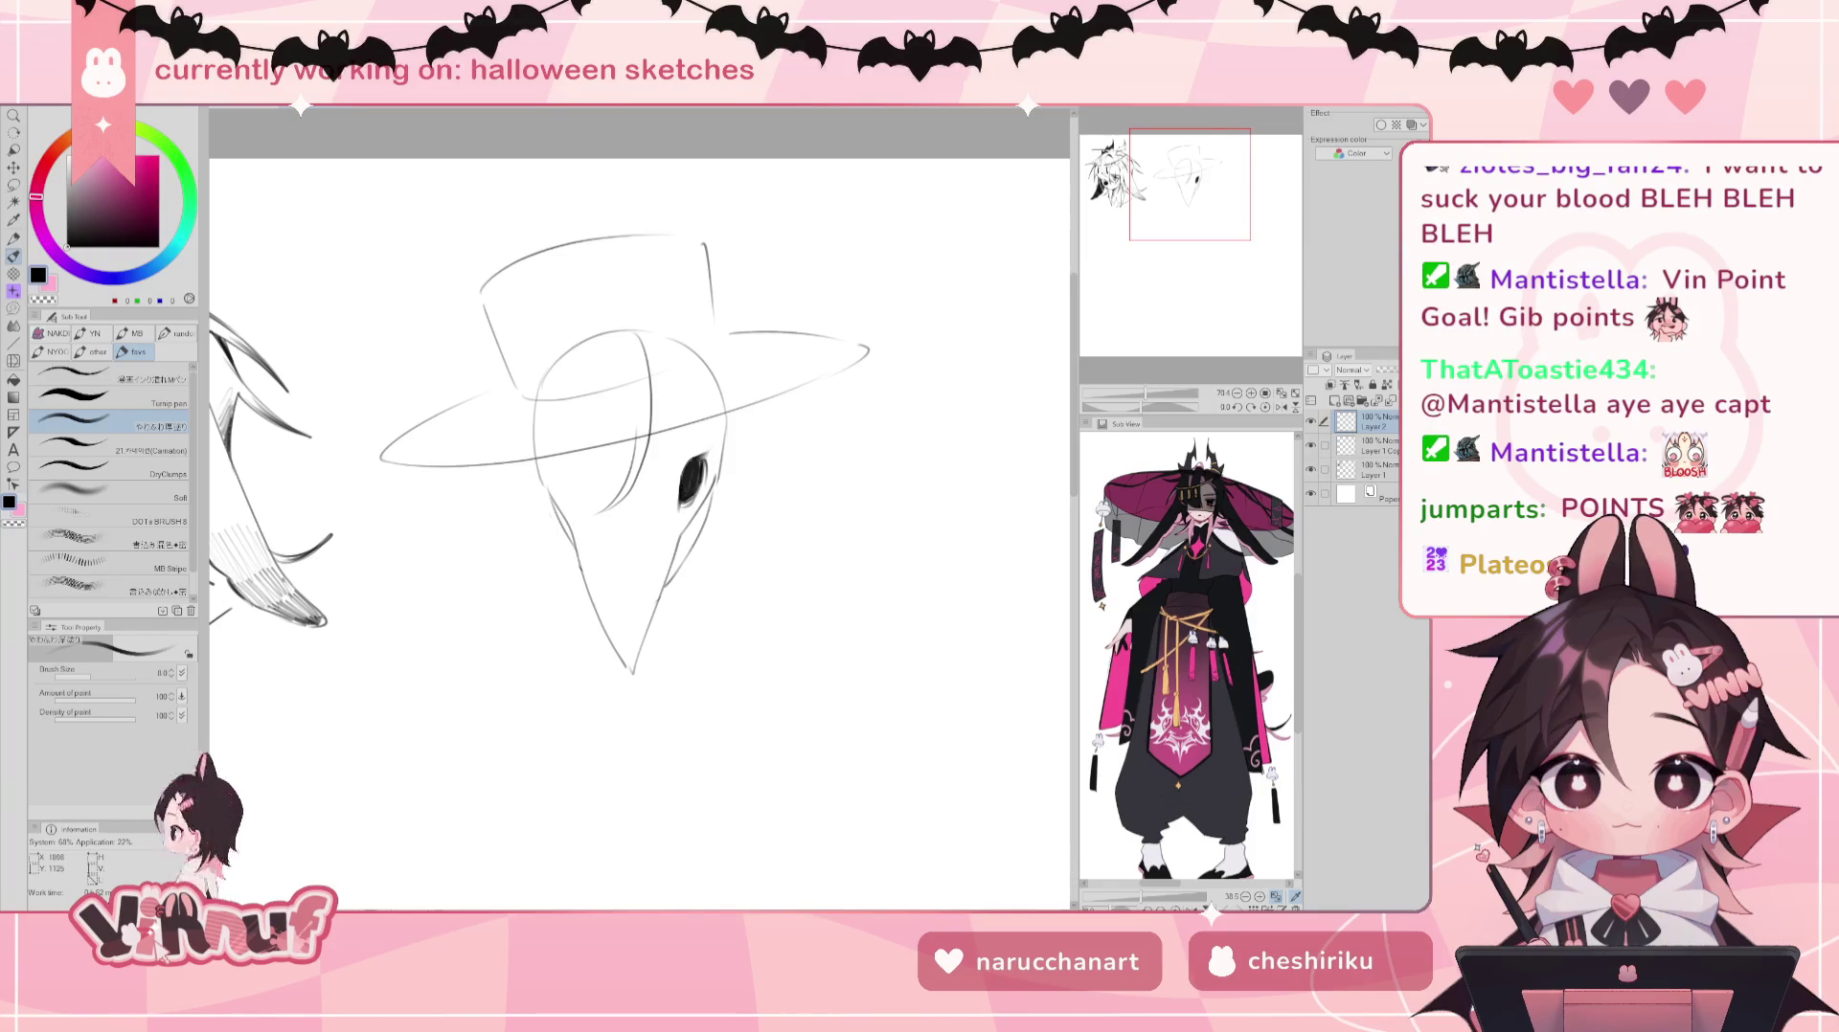
left_click_drag(607, 617, 611, 628)
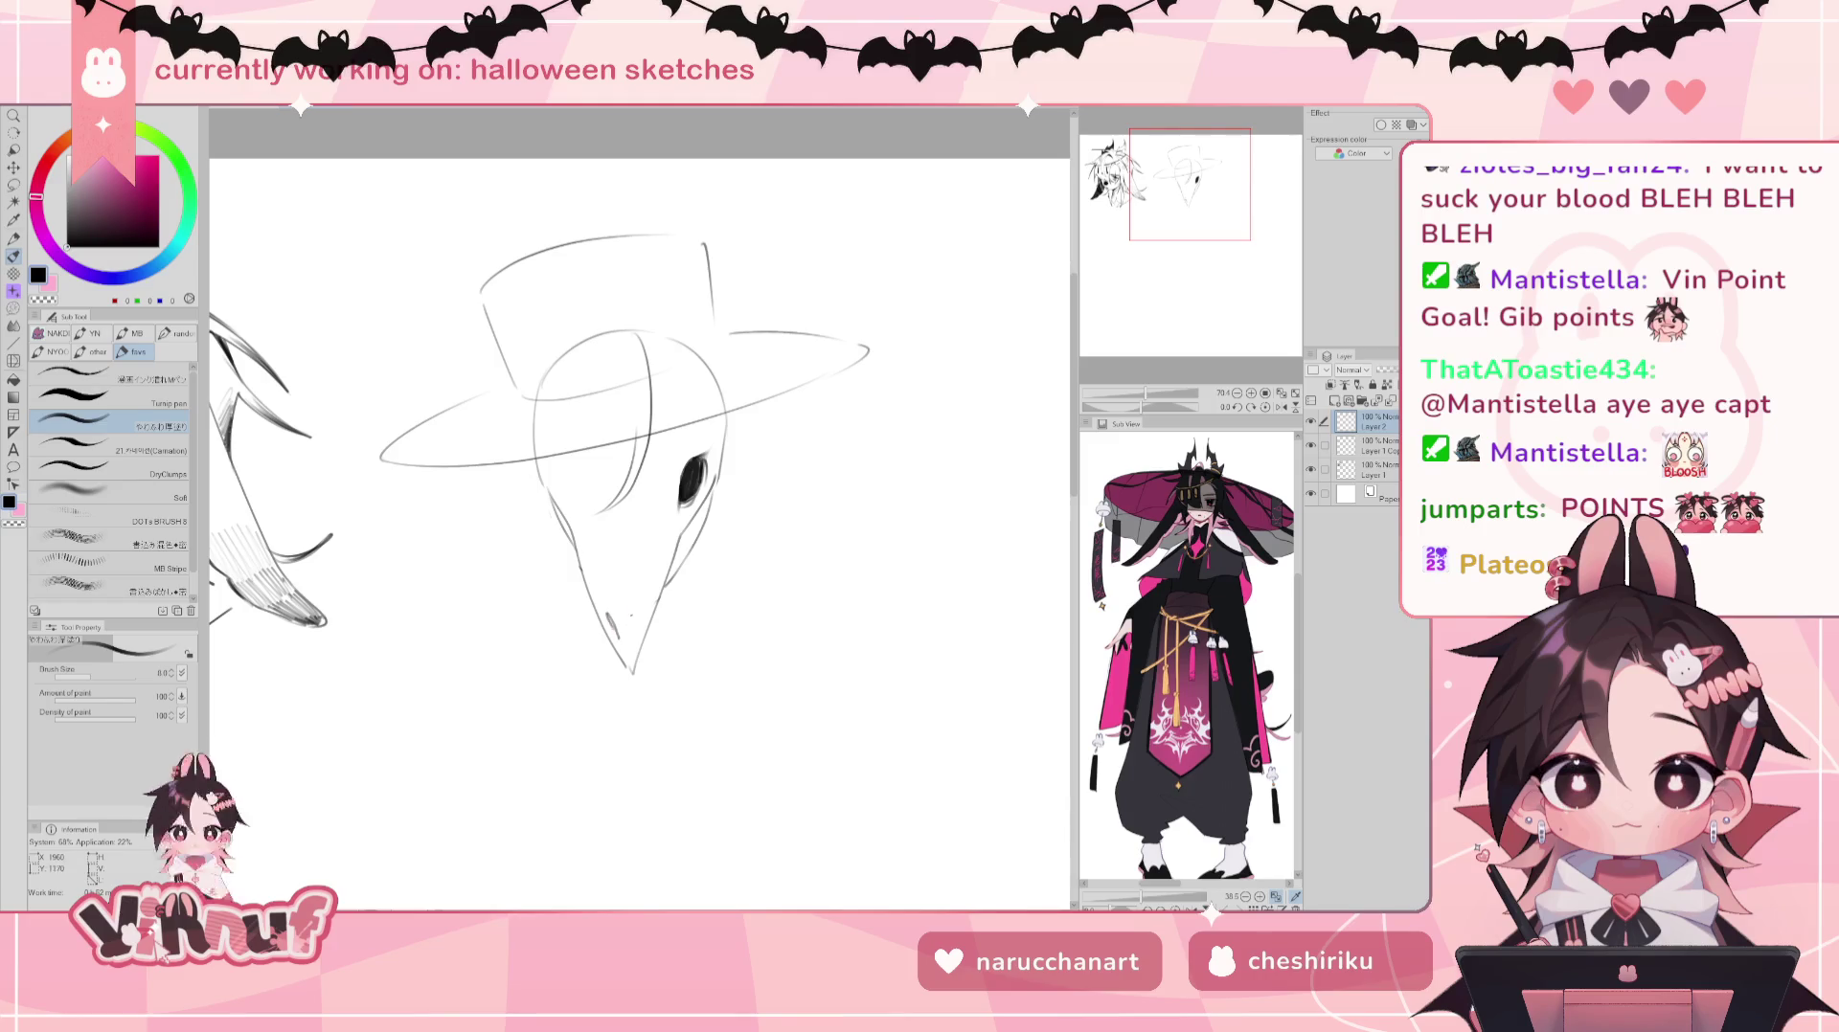
Step: Replace the beak tick with a dark stroke under the eye and shift the view slightly
key("ctrl+z")
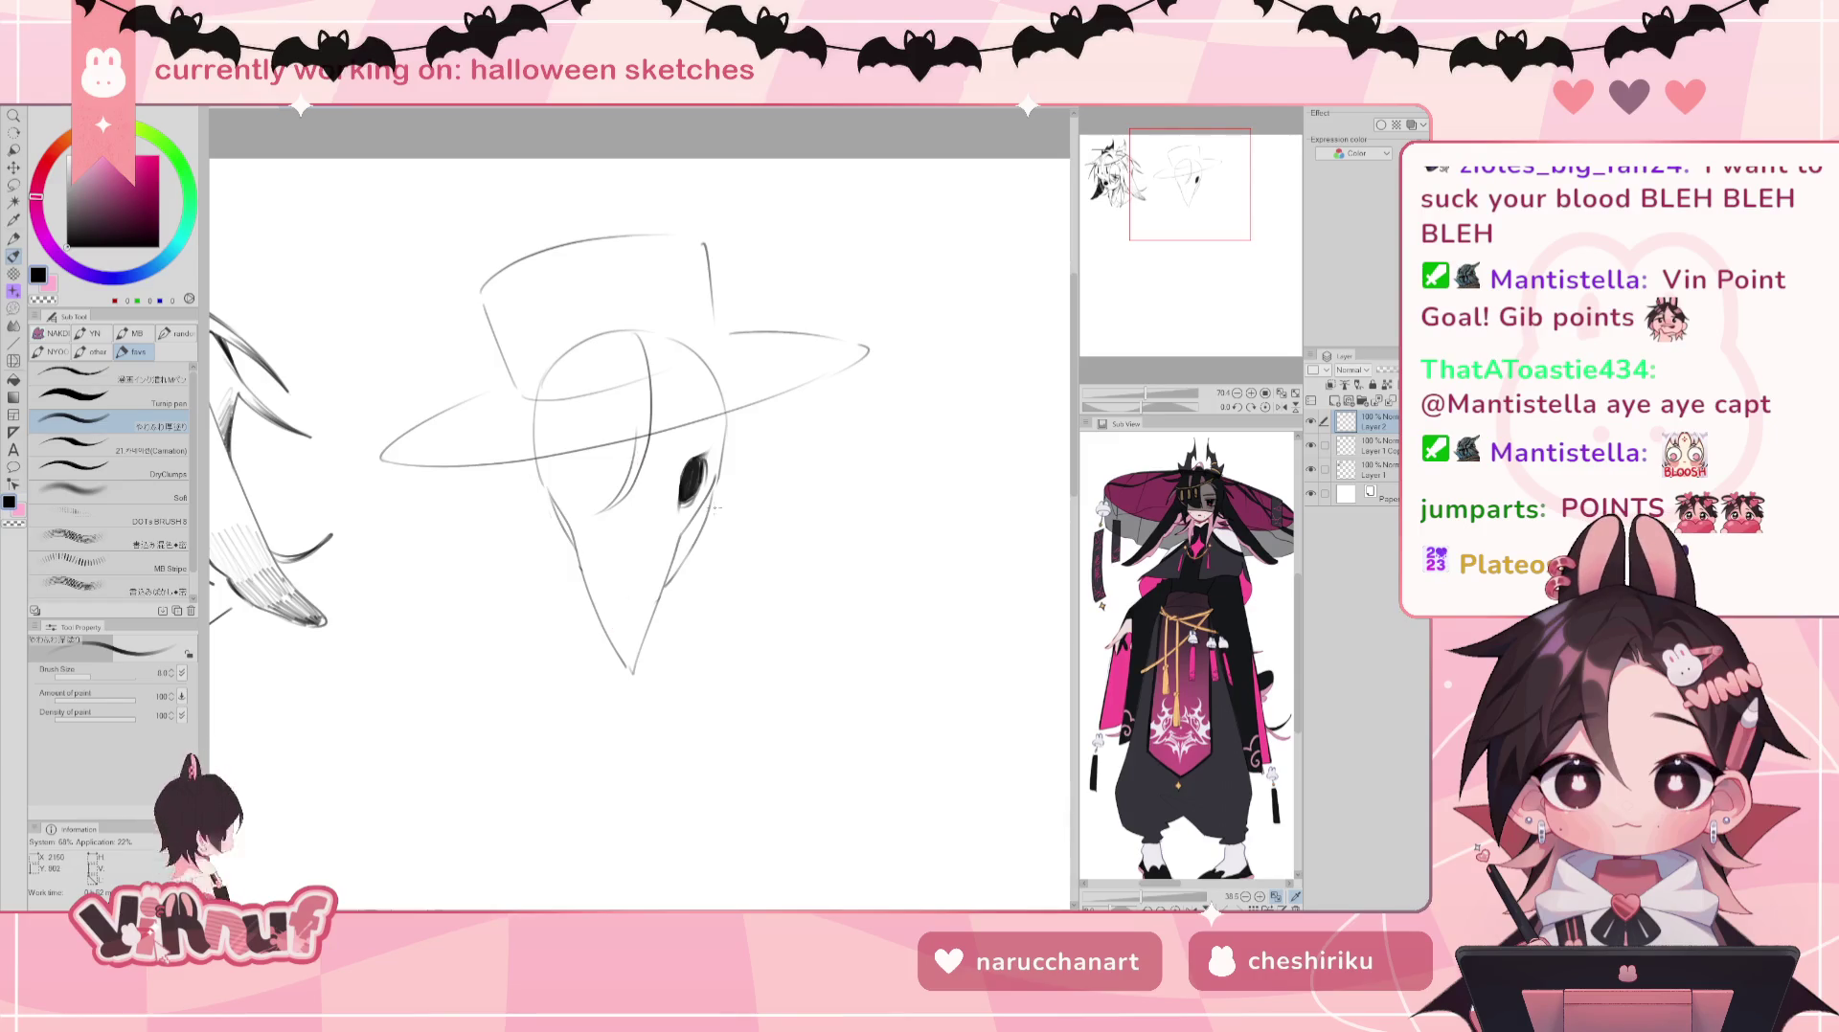
left_click_drag(699, 505, 669, 576)
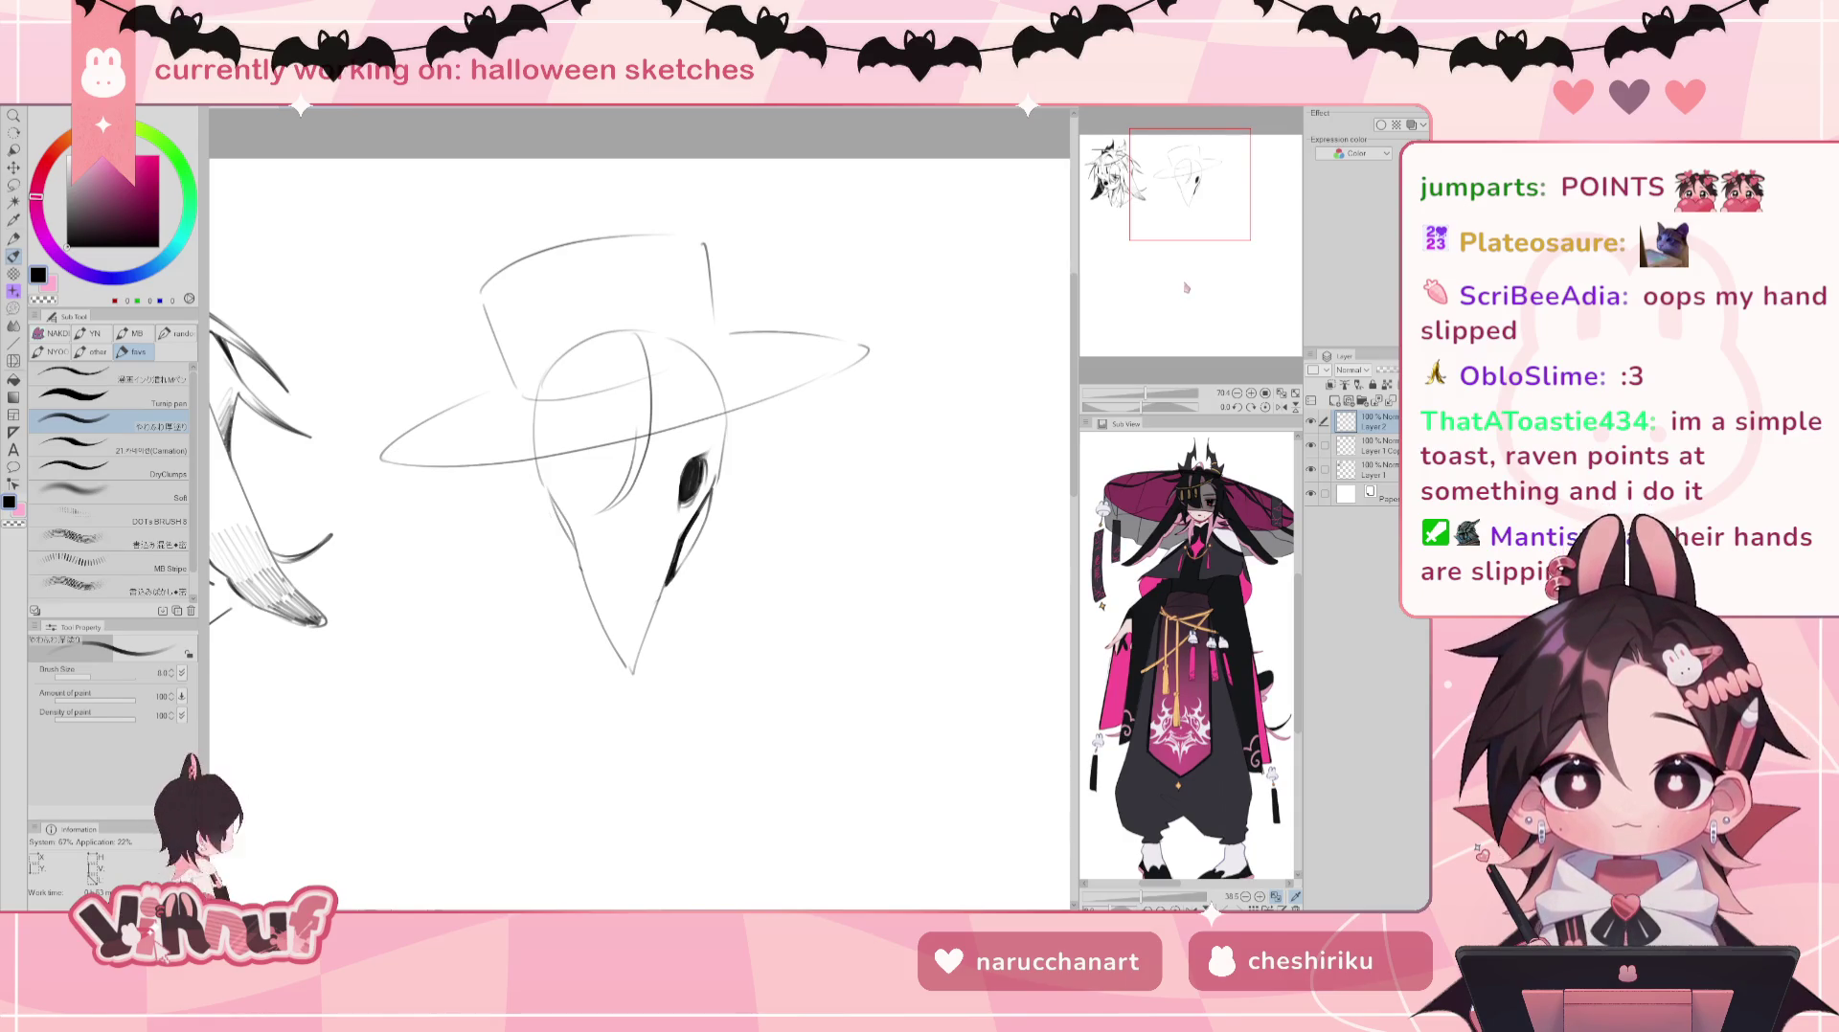
left_click_drag(1185, 287, 1188, 288)
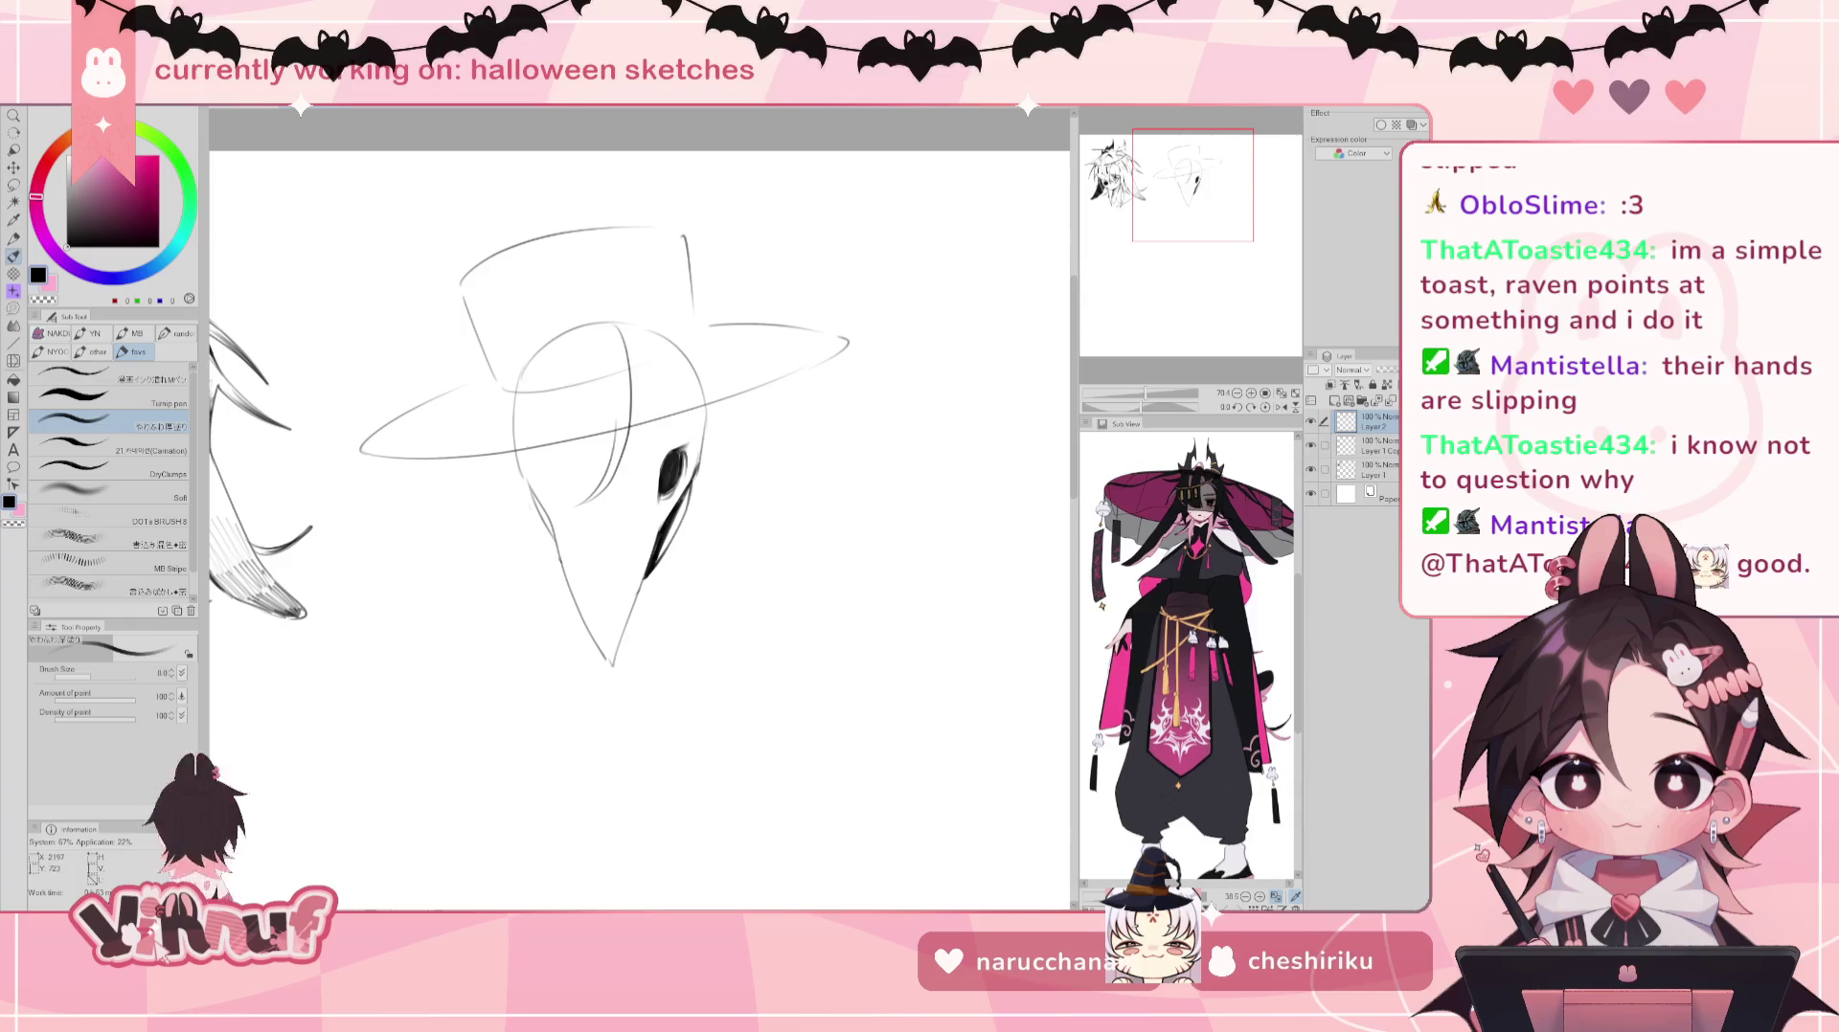
key("e")
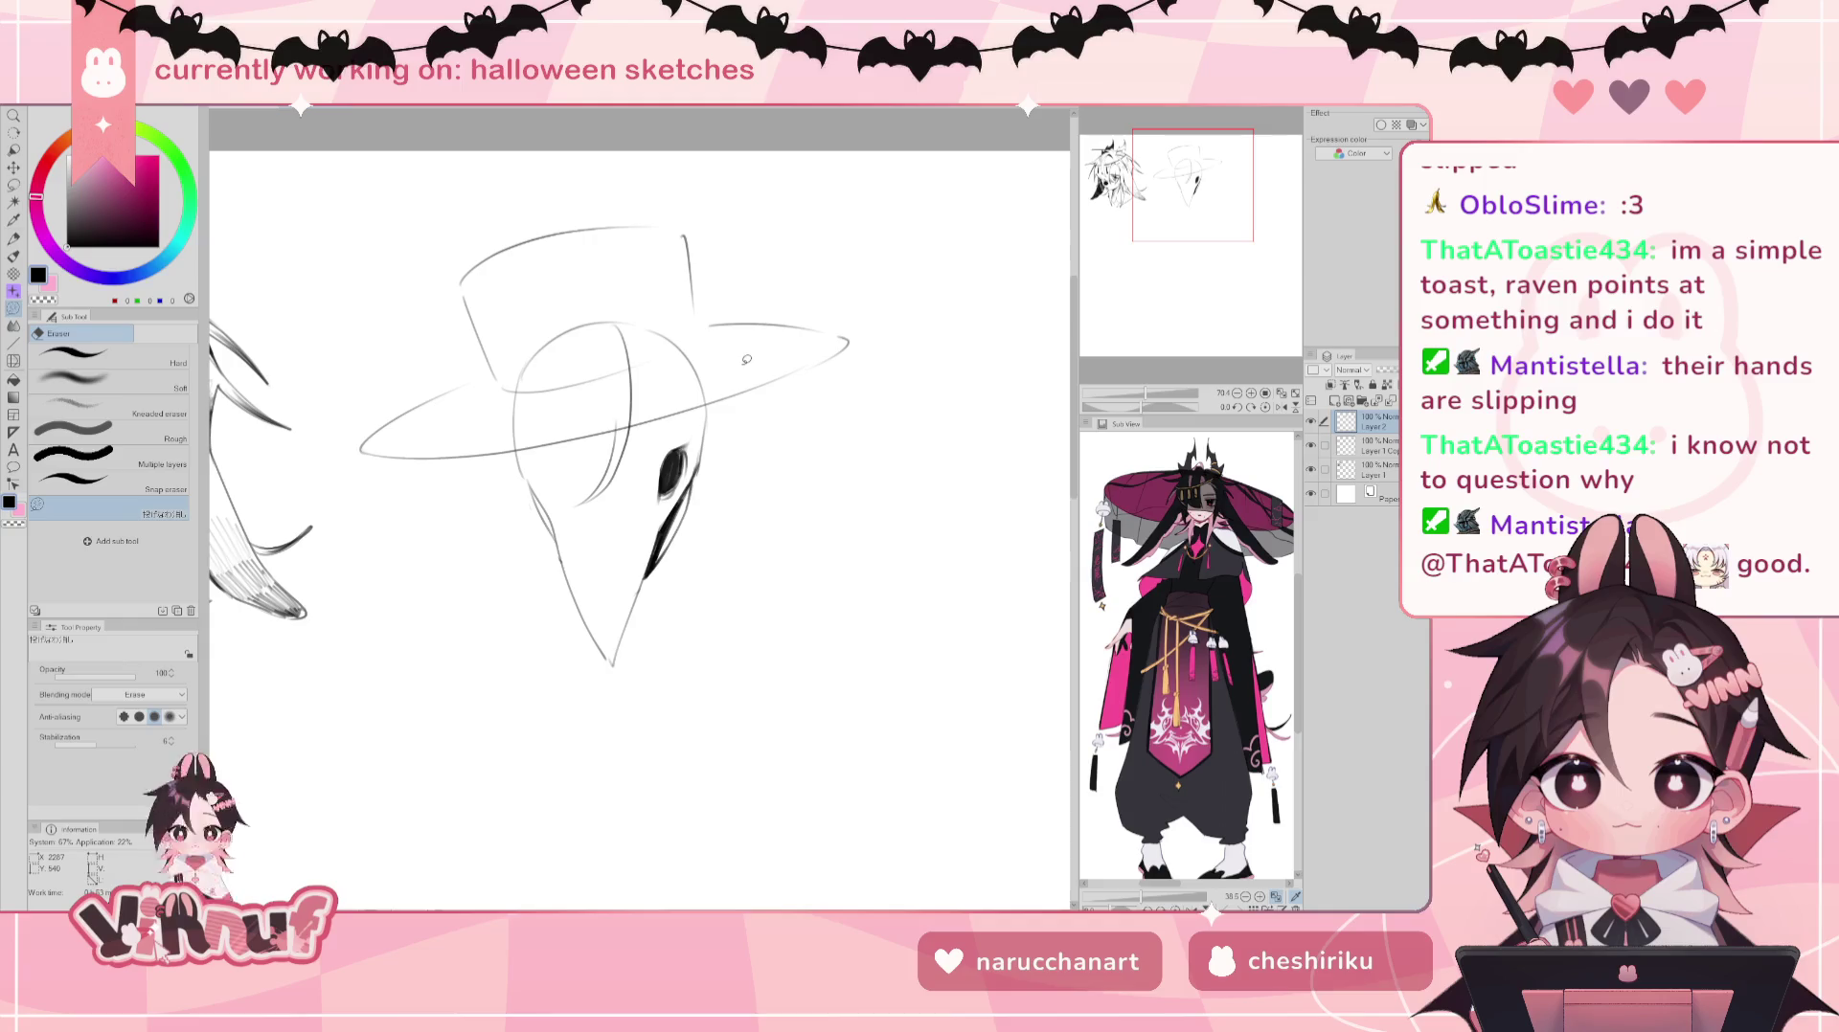
key("b")
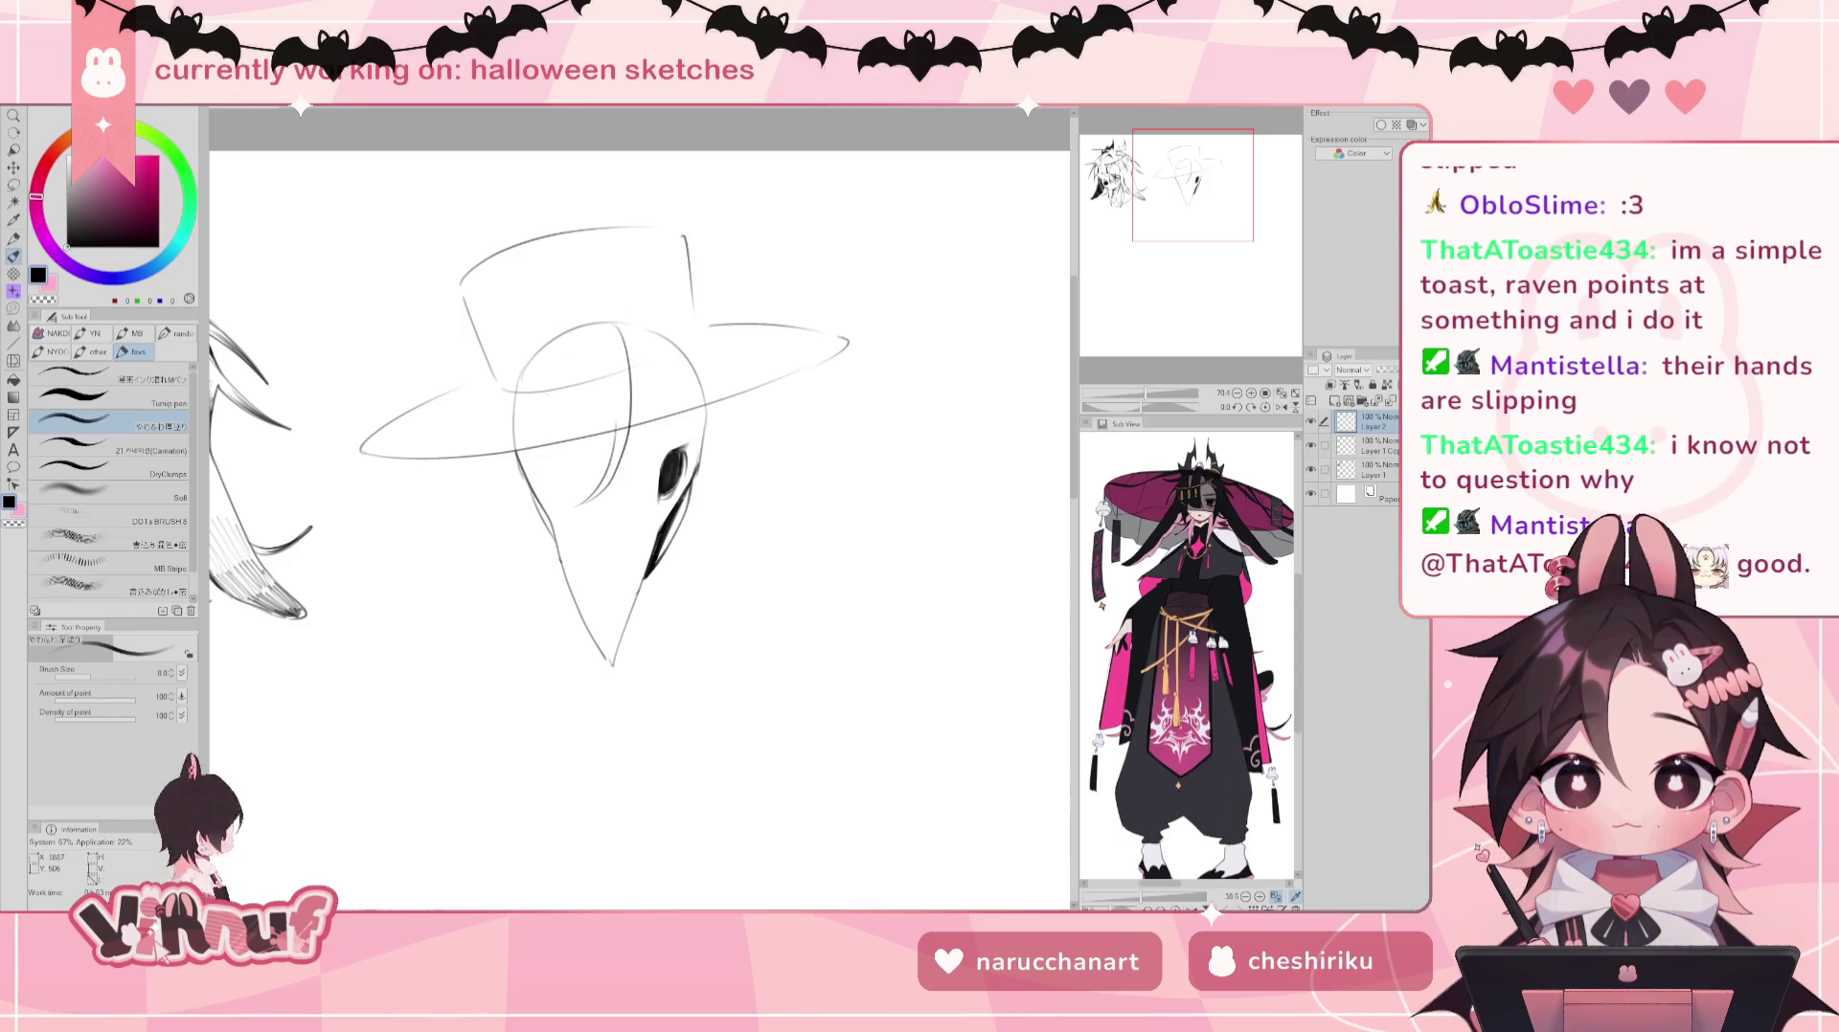
Step: Sketch a hair strand curling out left of the mask, redoing it until it reaches further left
left_click_drag(586, 331, 529, 471)
key("ctrl+z")
left_click_drag(578, 347, 490, 527)
key("ctrl+z")
left_click_drag(516, 450, 529, 553)
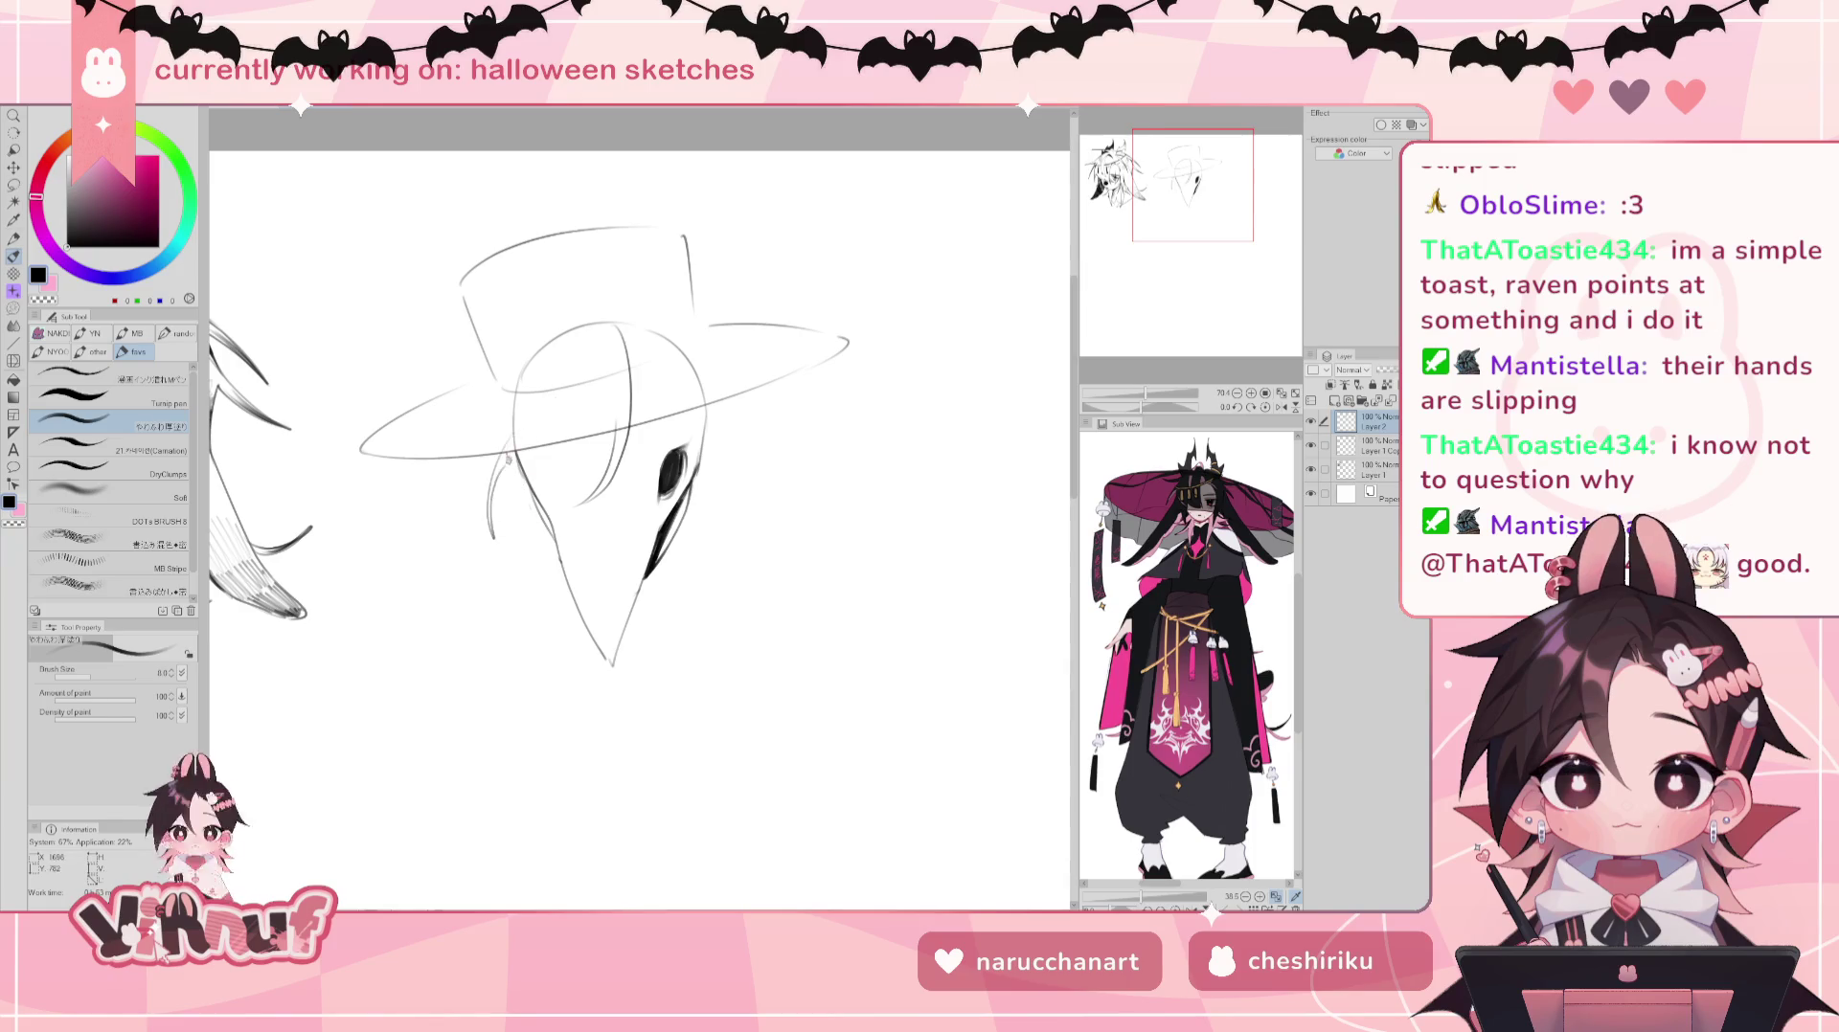
key("ctrl+z")
left_click_drag(505, 448, 486, 536)
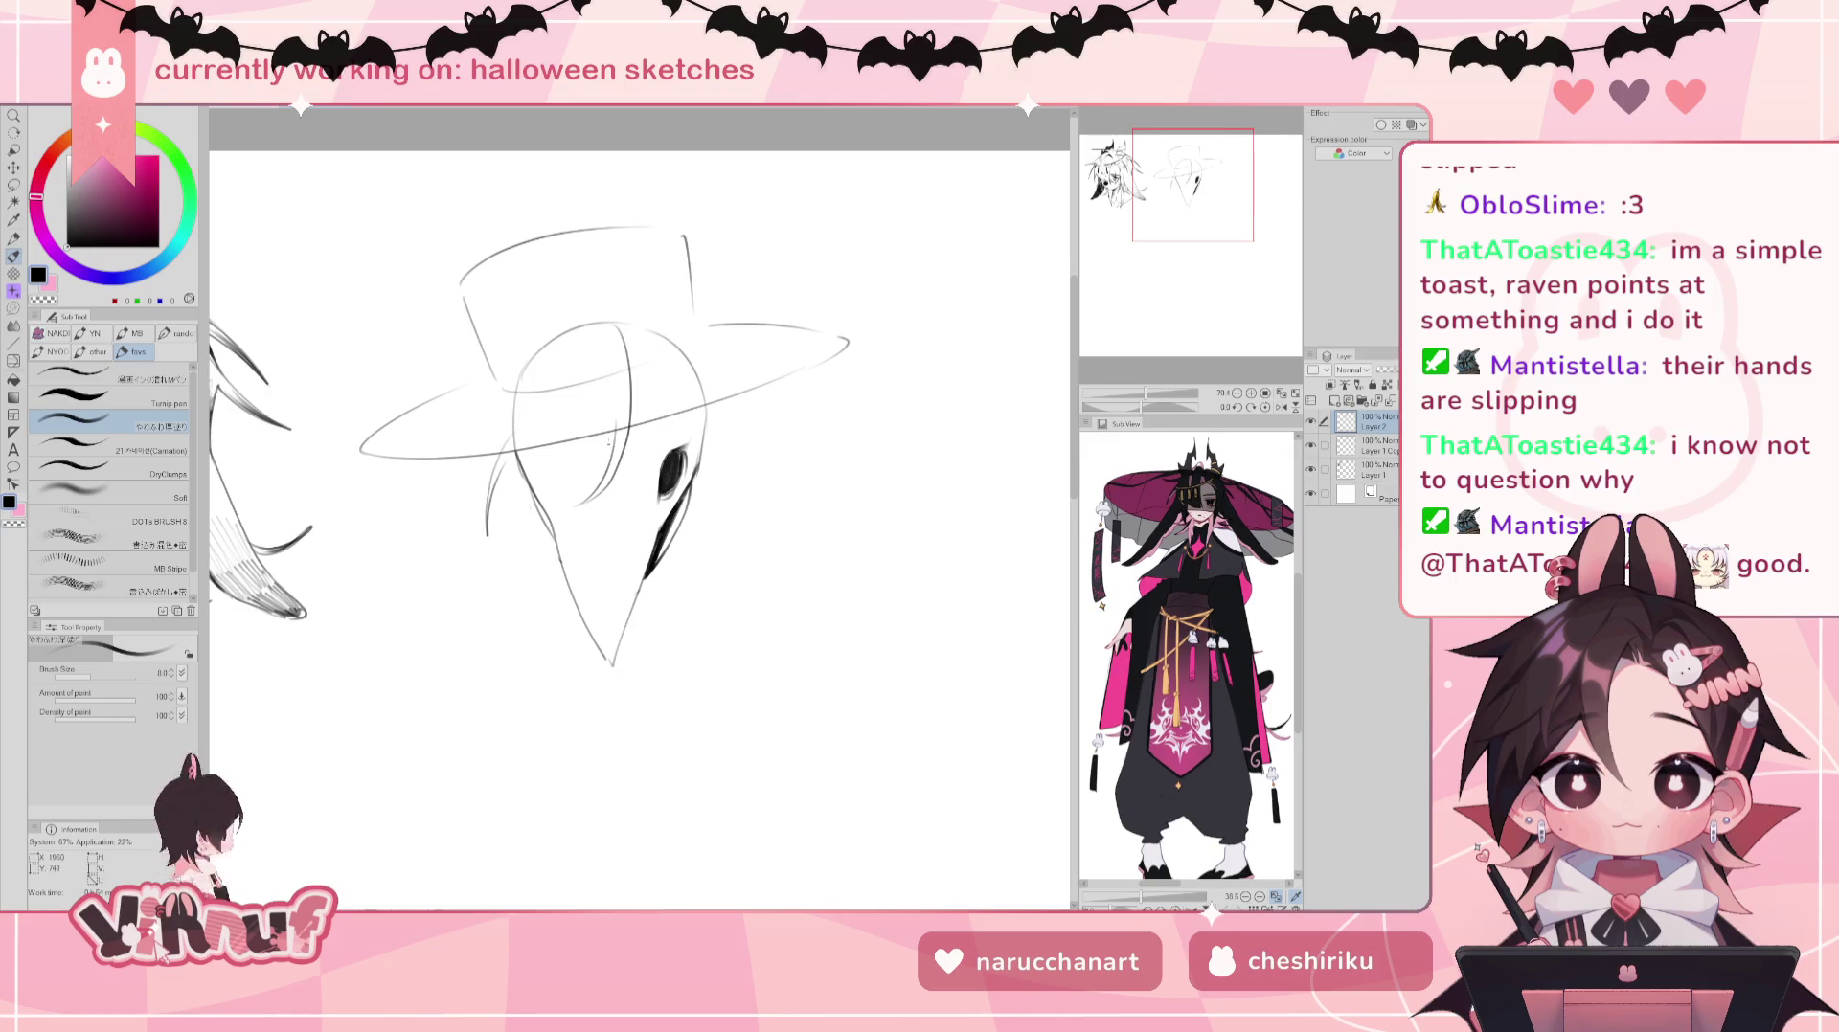
Step: Erase the inner construction lines of the mask and sketch a short hair strand left of the beak
key("e")
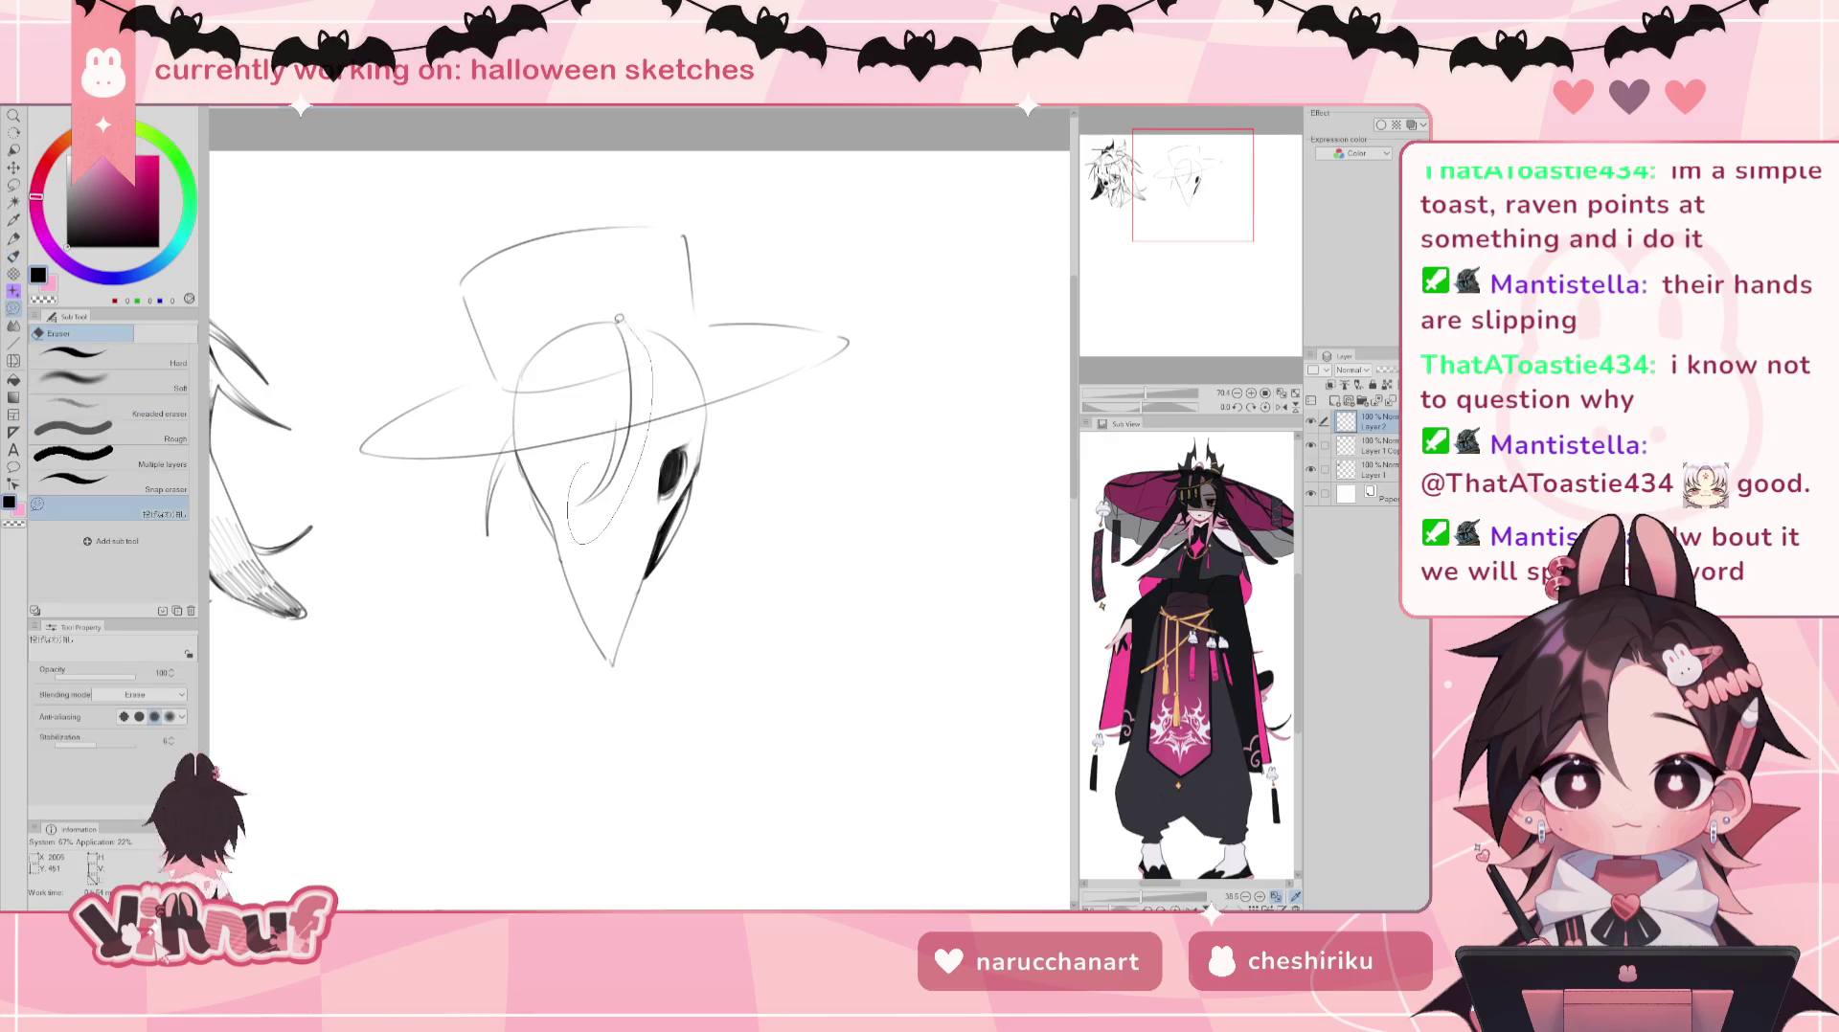
left_click_drag(603, 522, 627, 369)
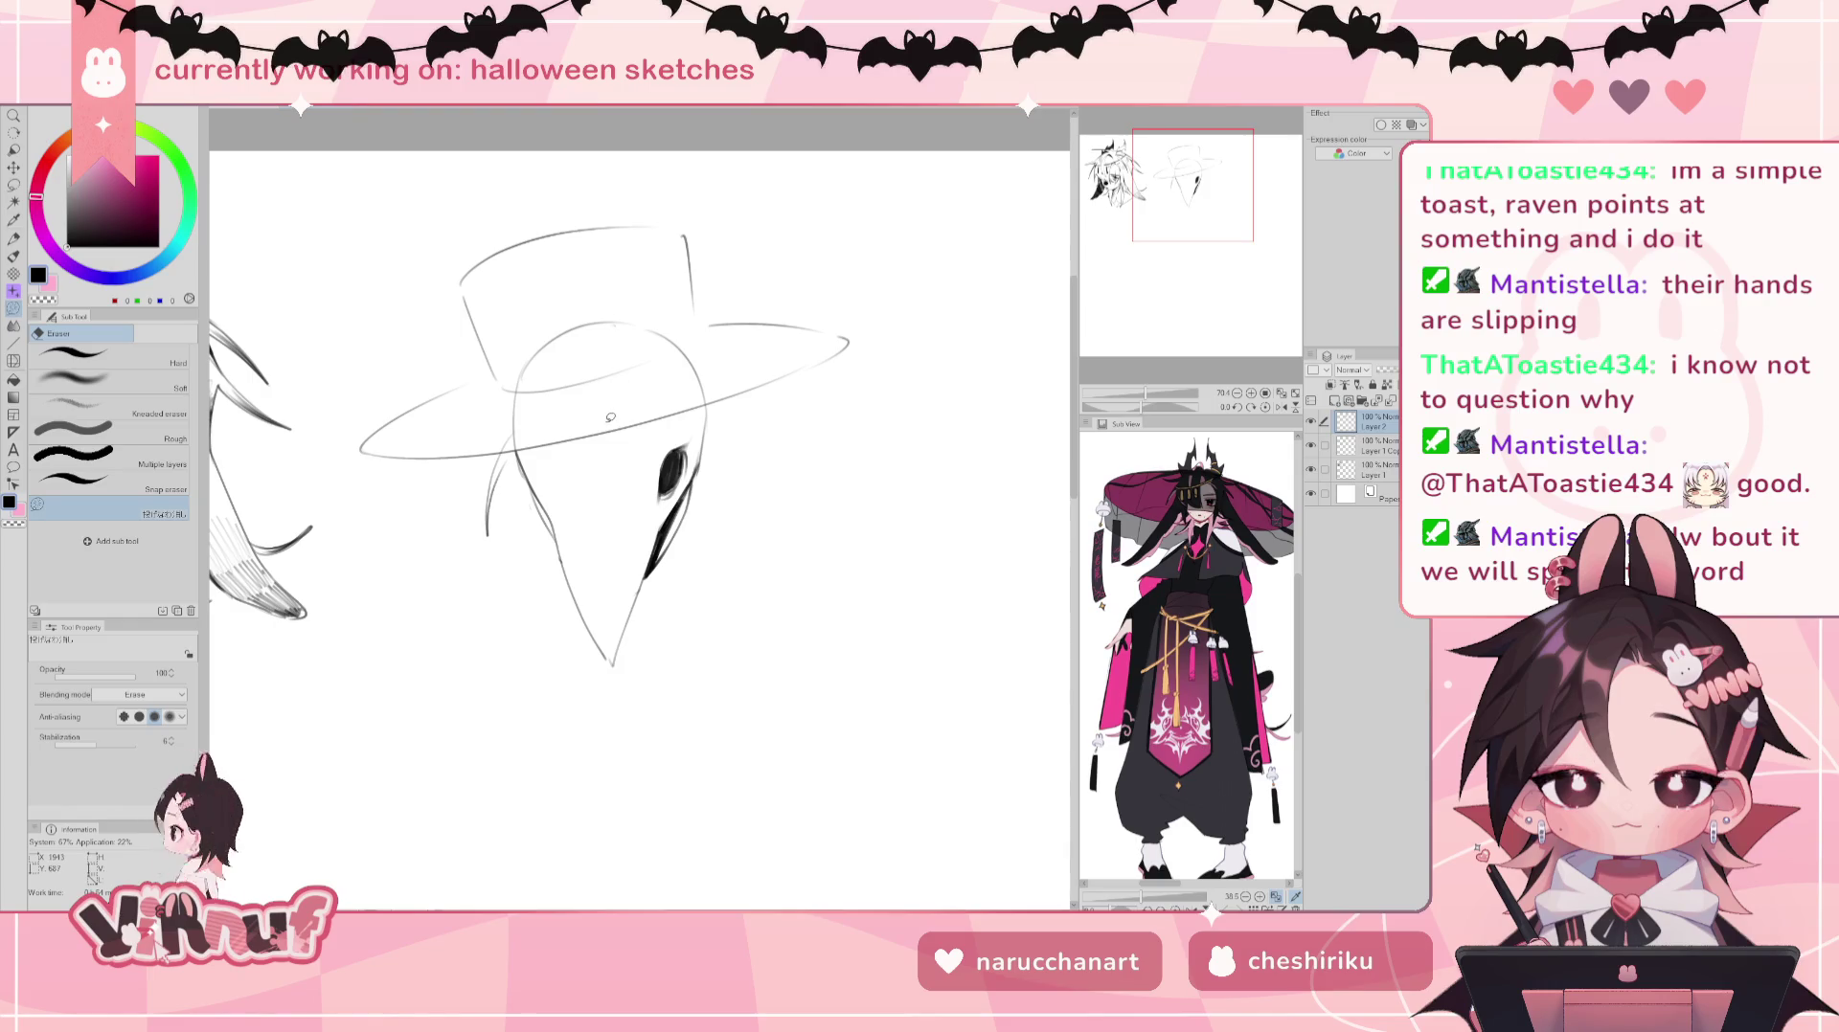
key("p")
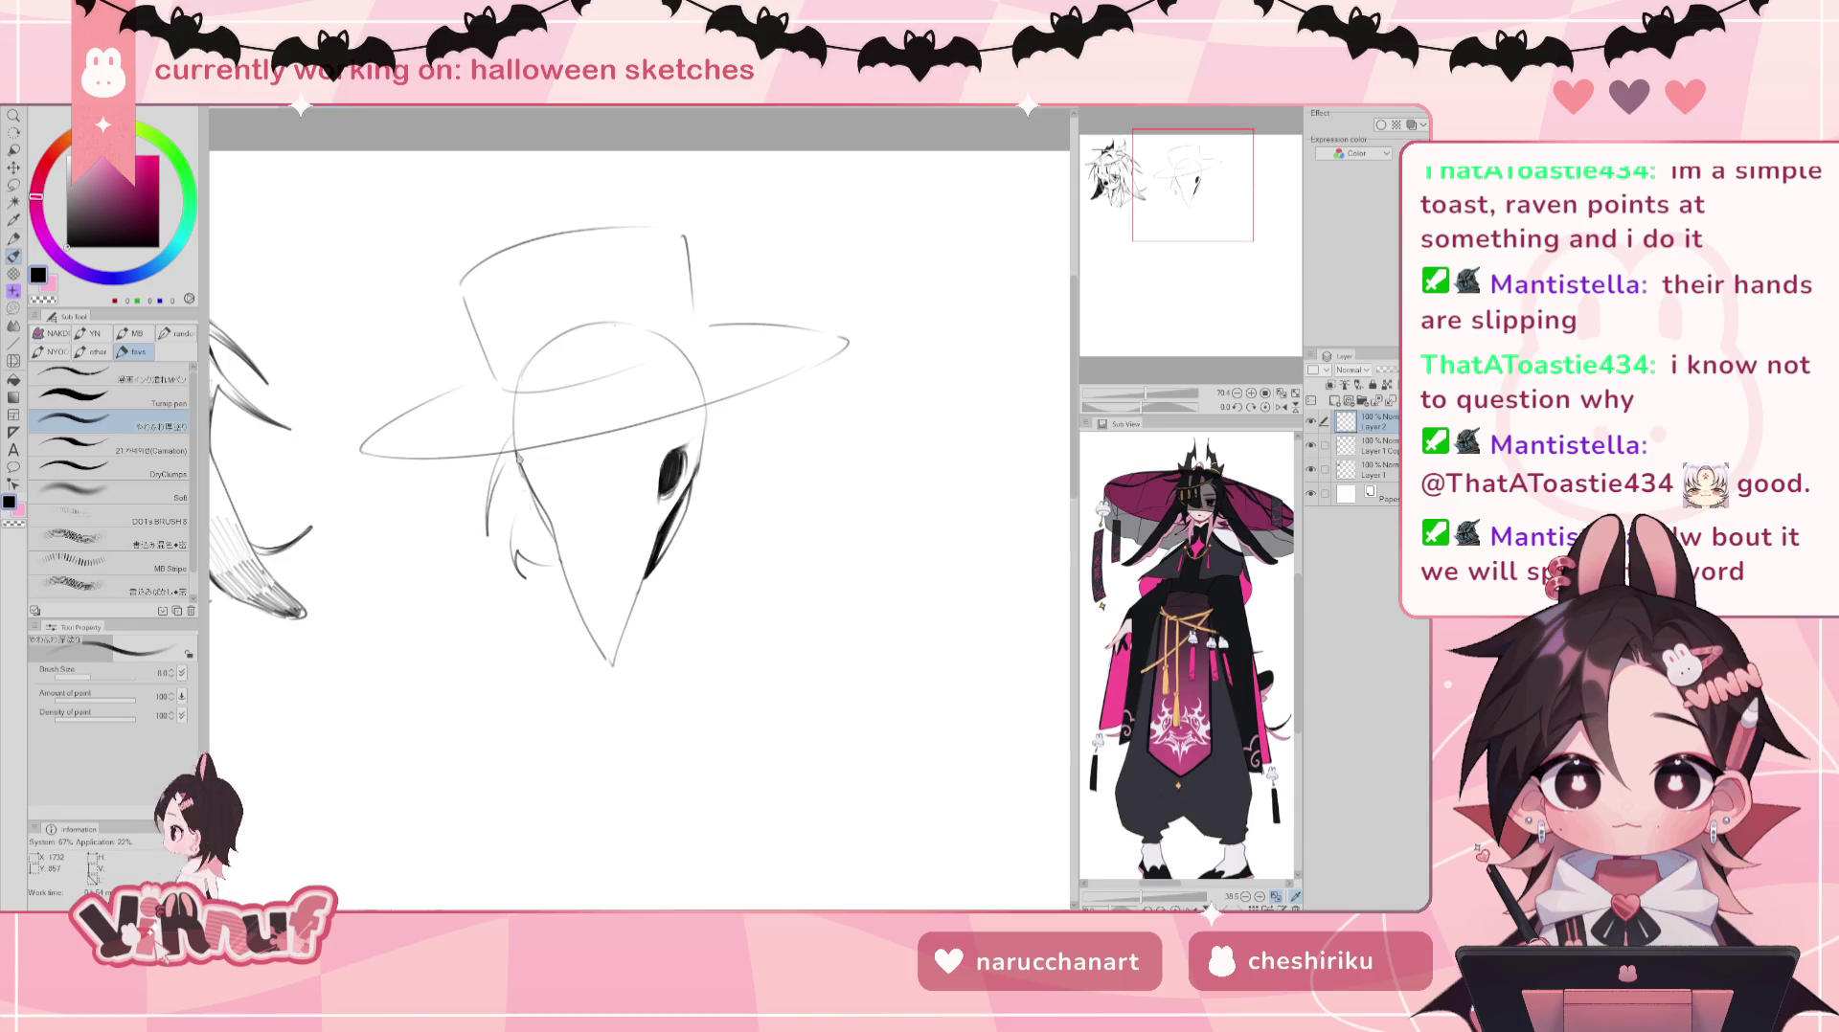
left_click_drag(499, 473, 483, 537)
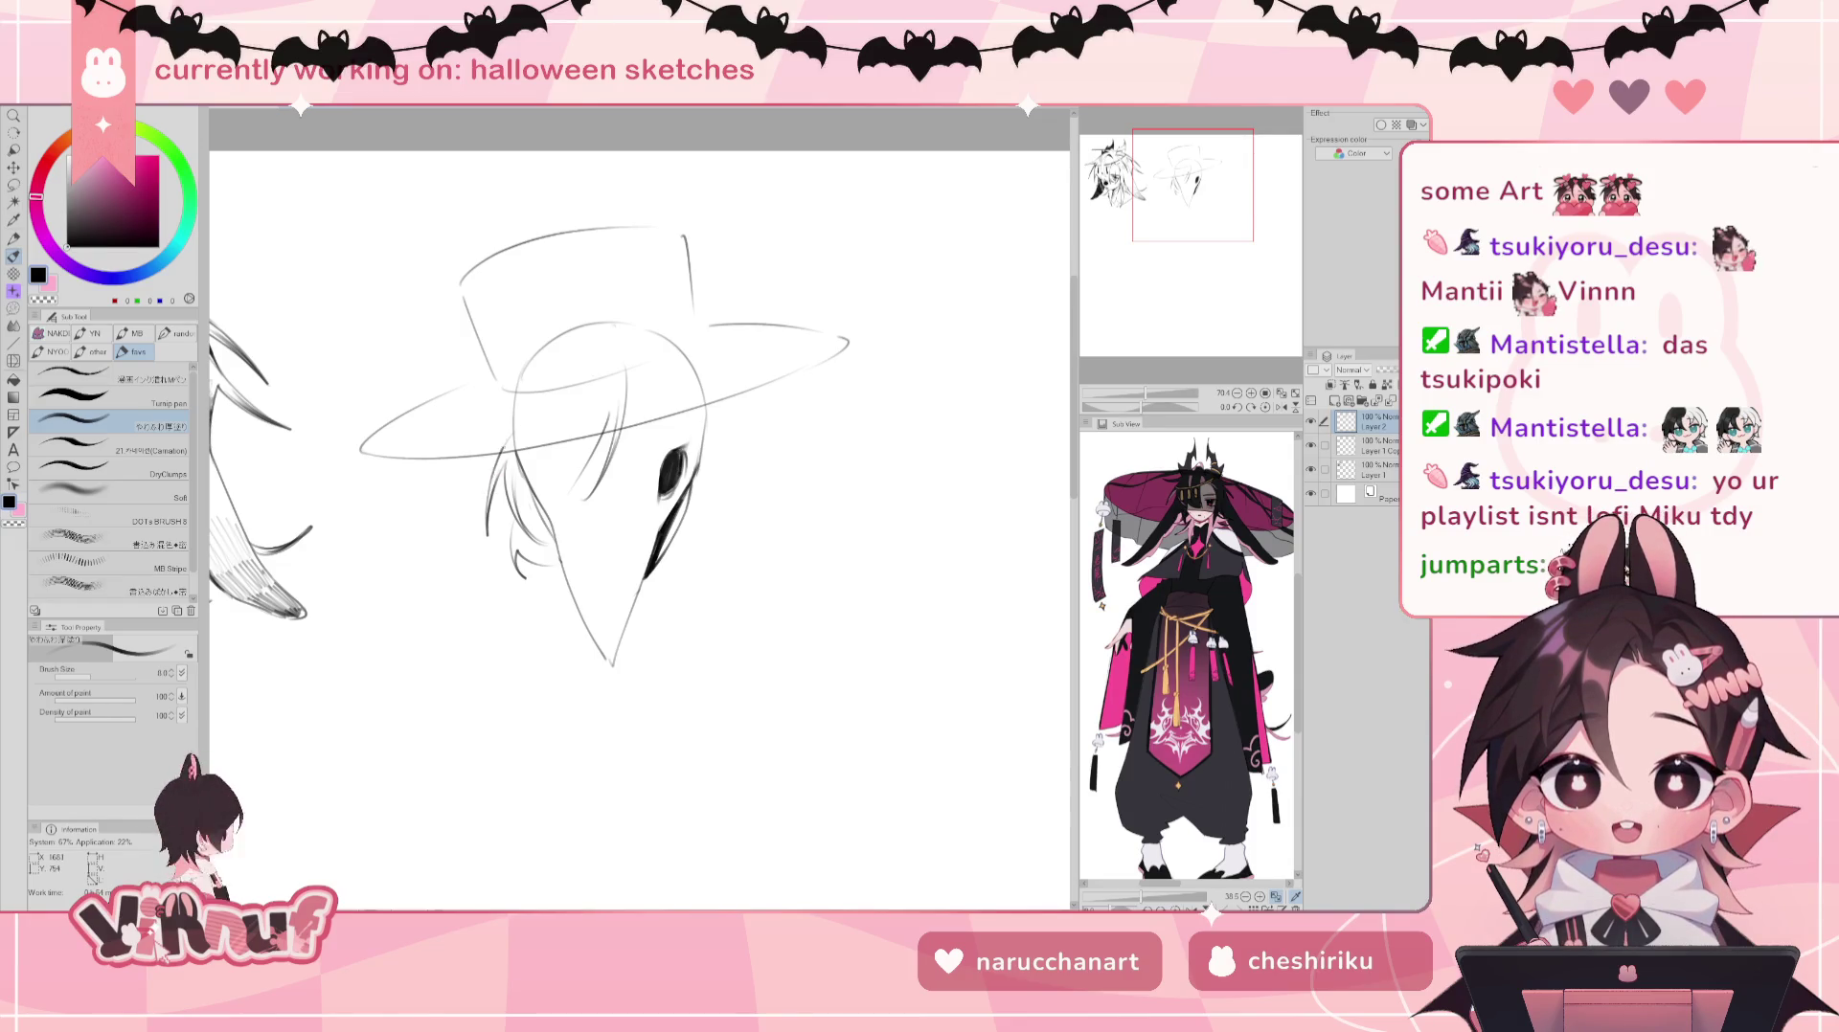
Step: Erase stray lines near the beak and face, then shift the view right
key("e")
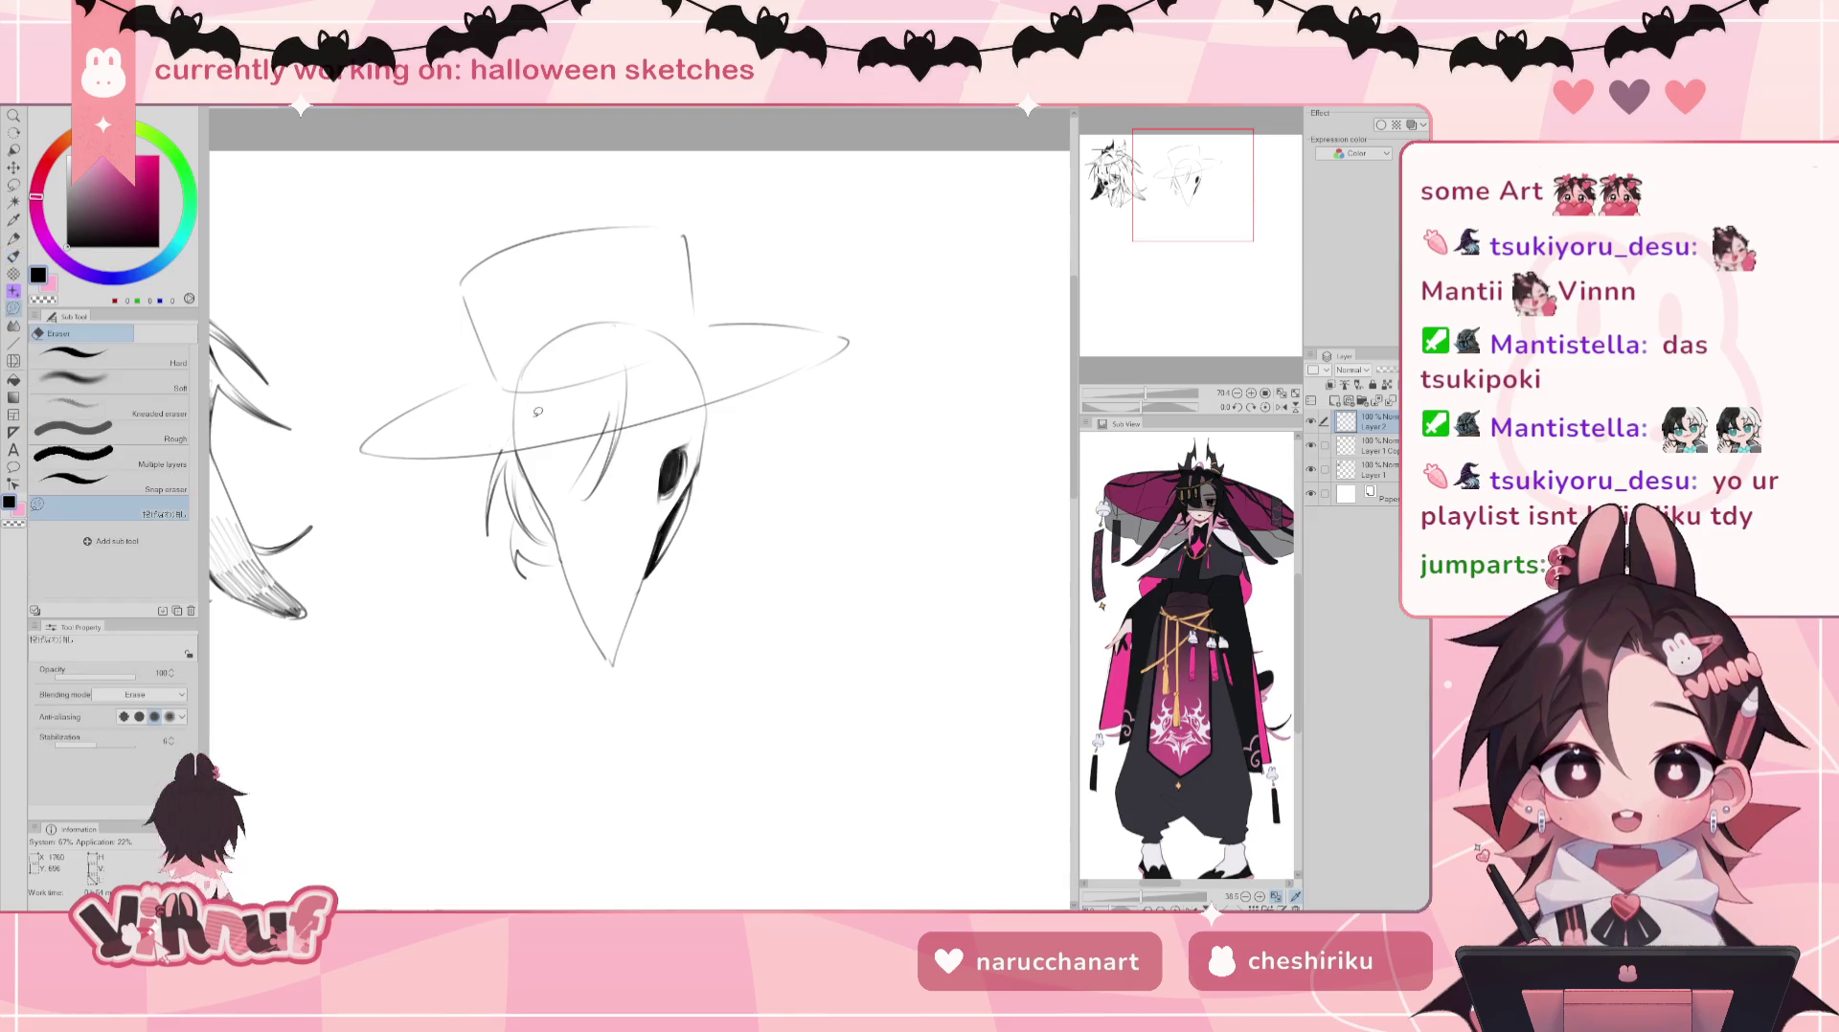
left_click_drag(622, 366, 594, 428)
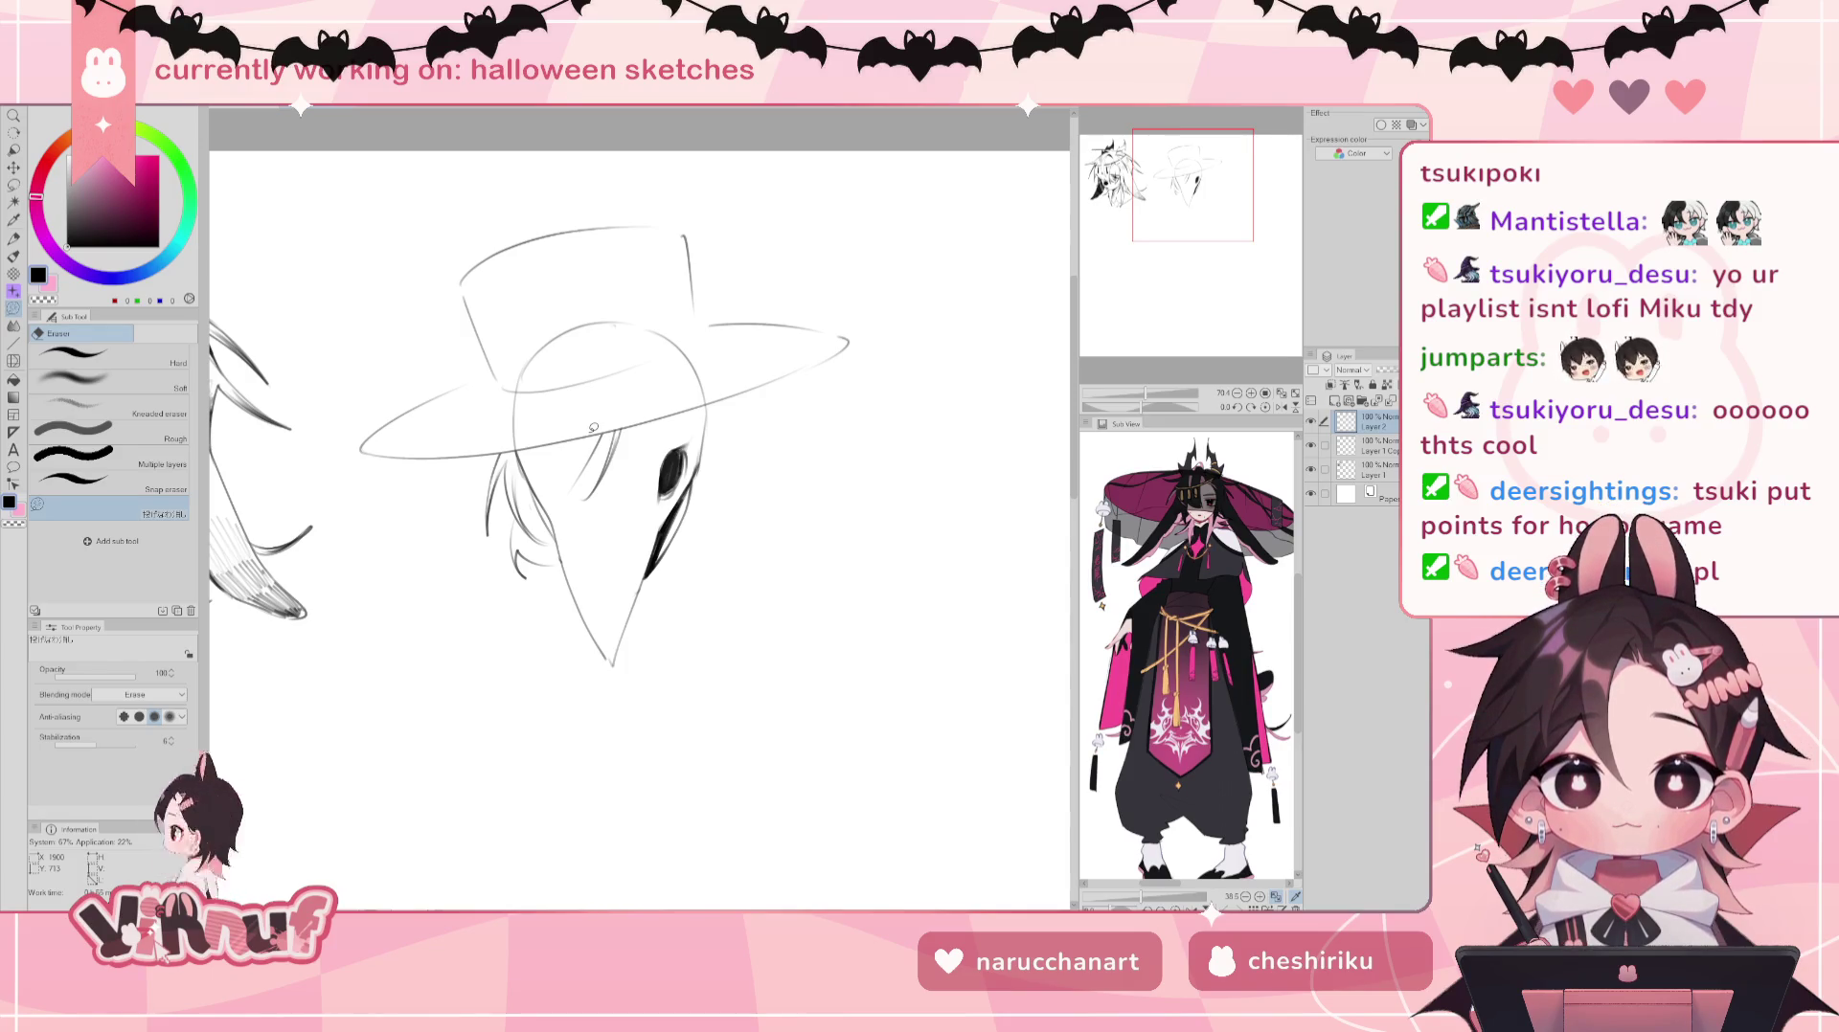
left_click_drag(593, 428, 642, 412)
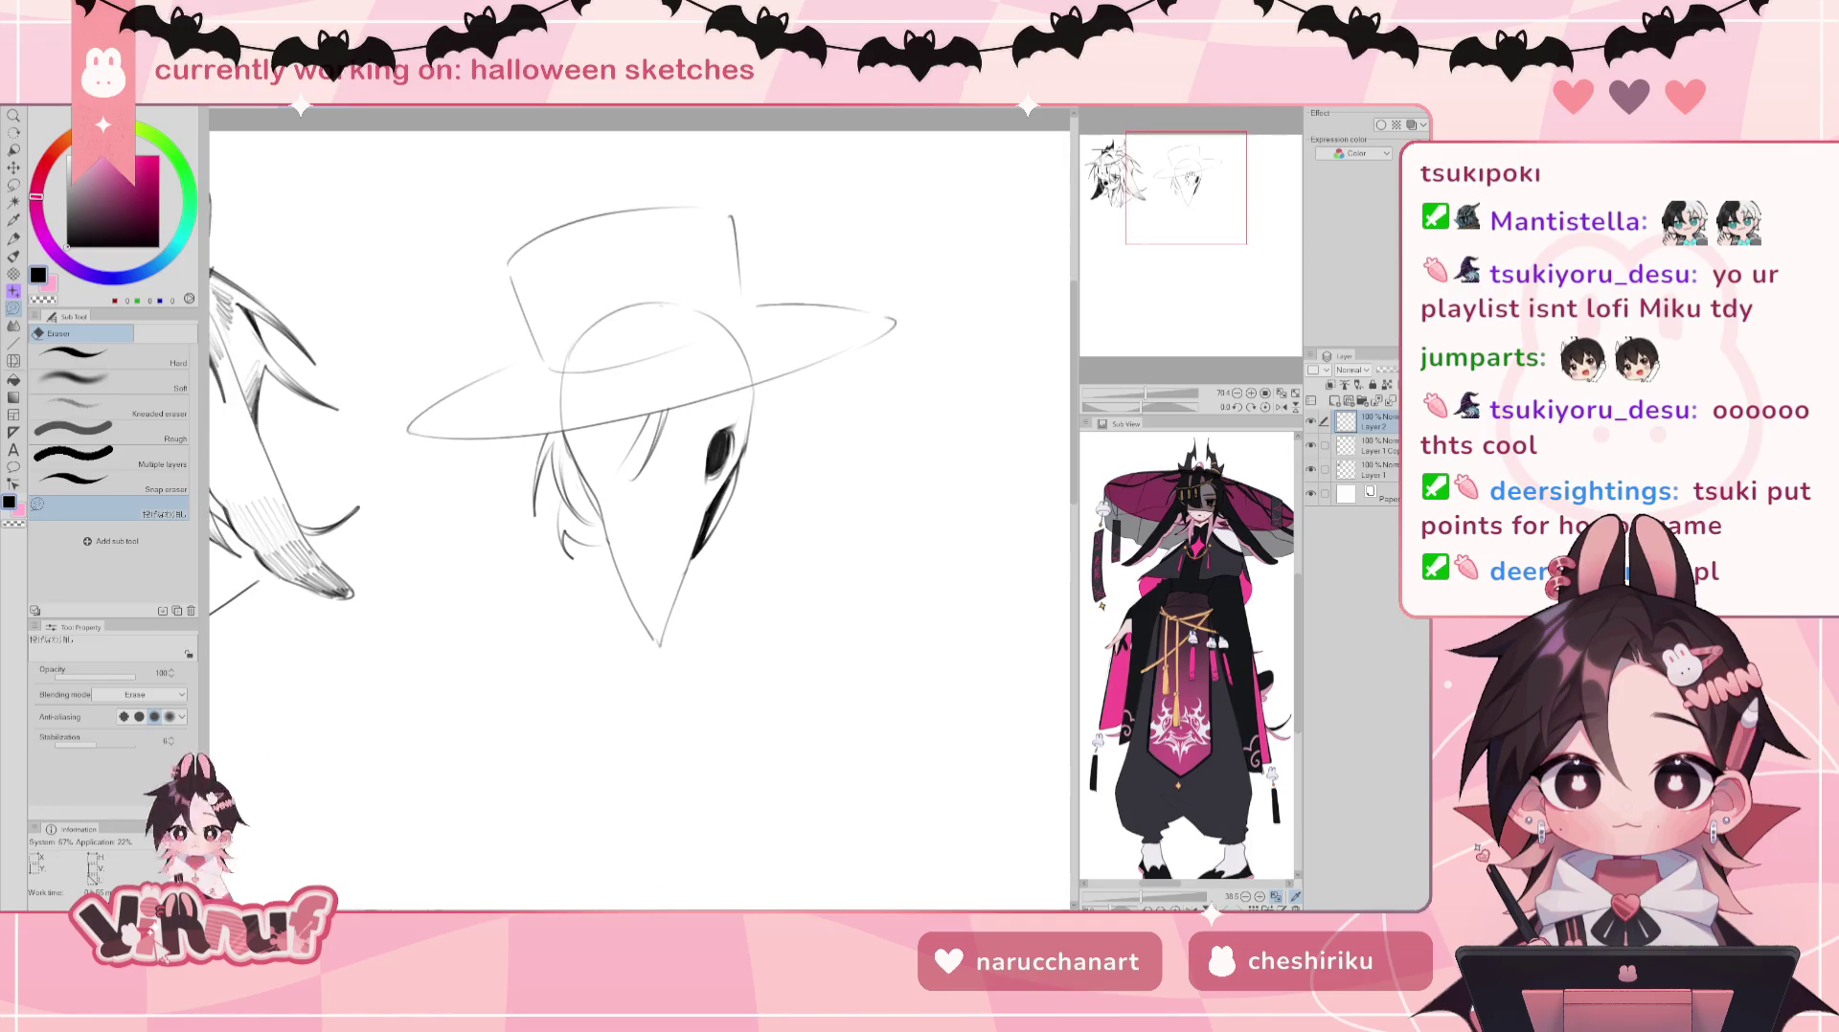
Step: Draw a short hair strand under the hat brim beside the existing strands
key("b")
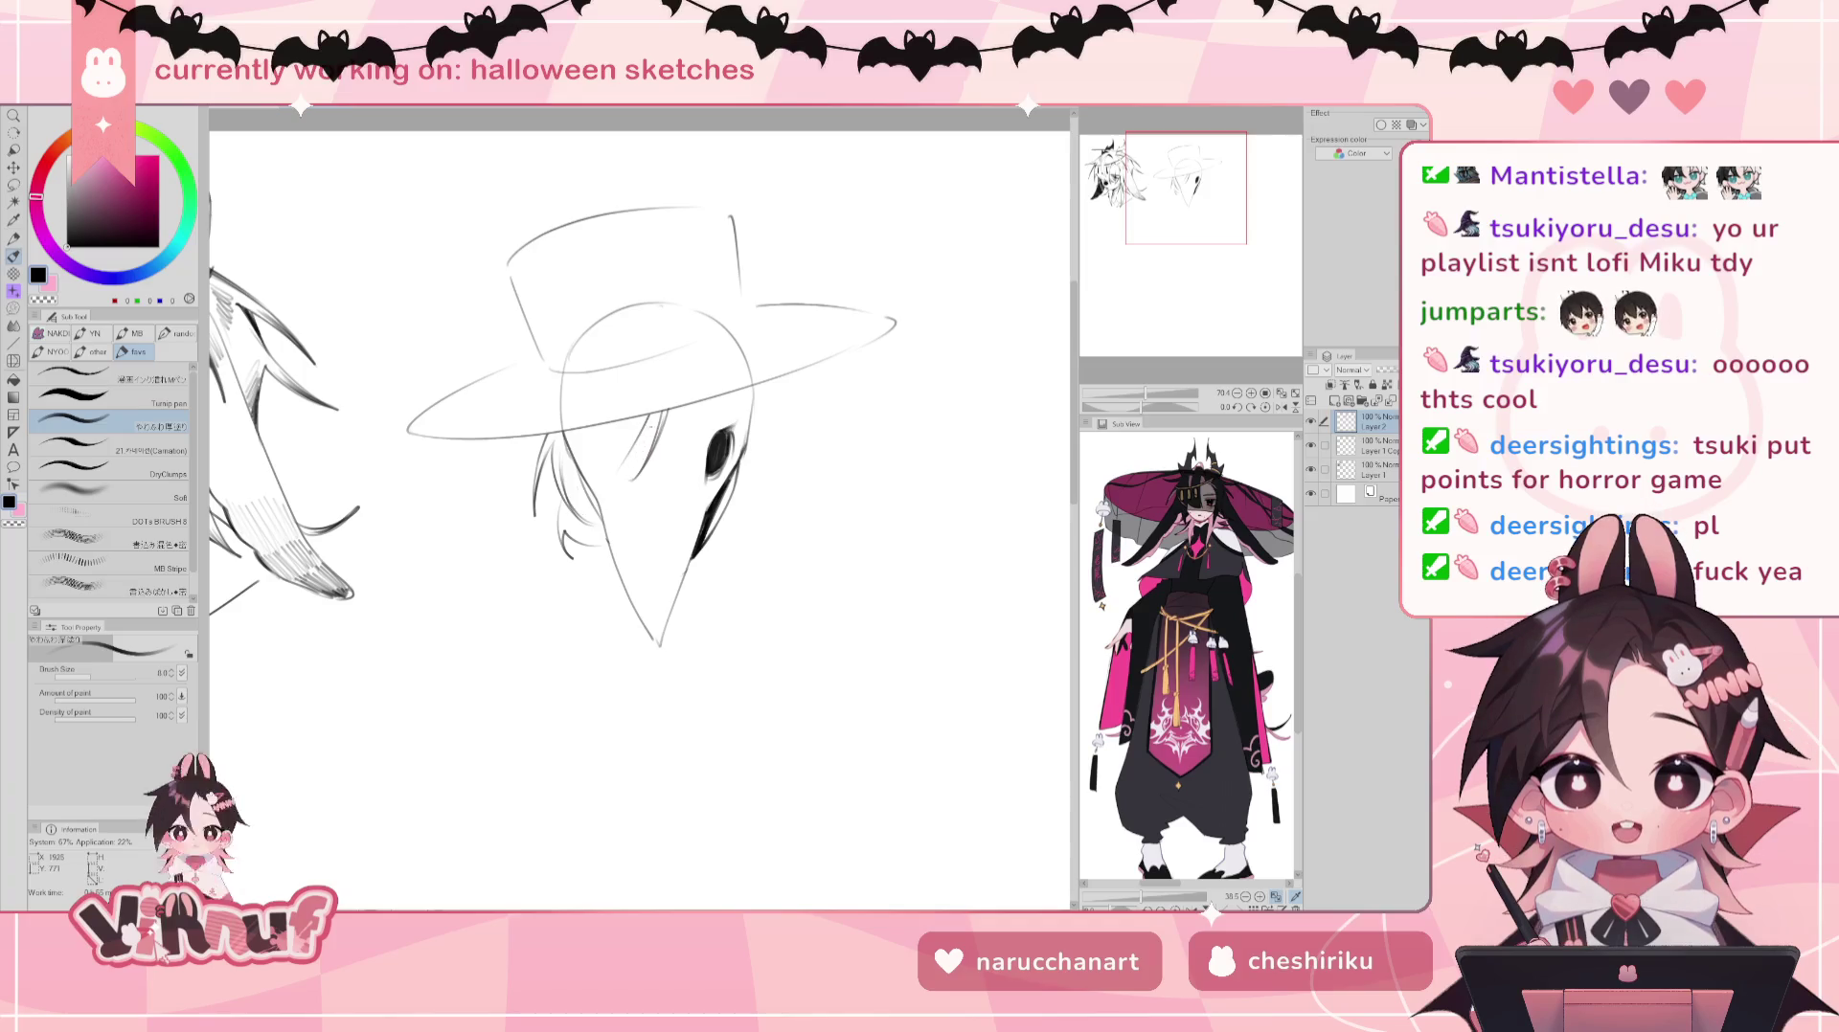
key("e")
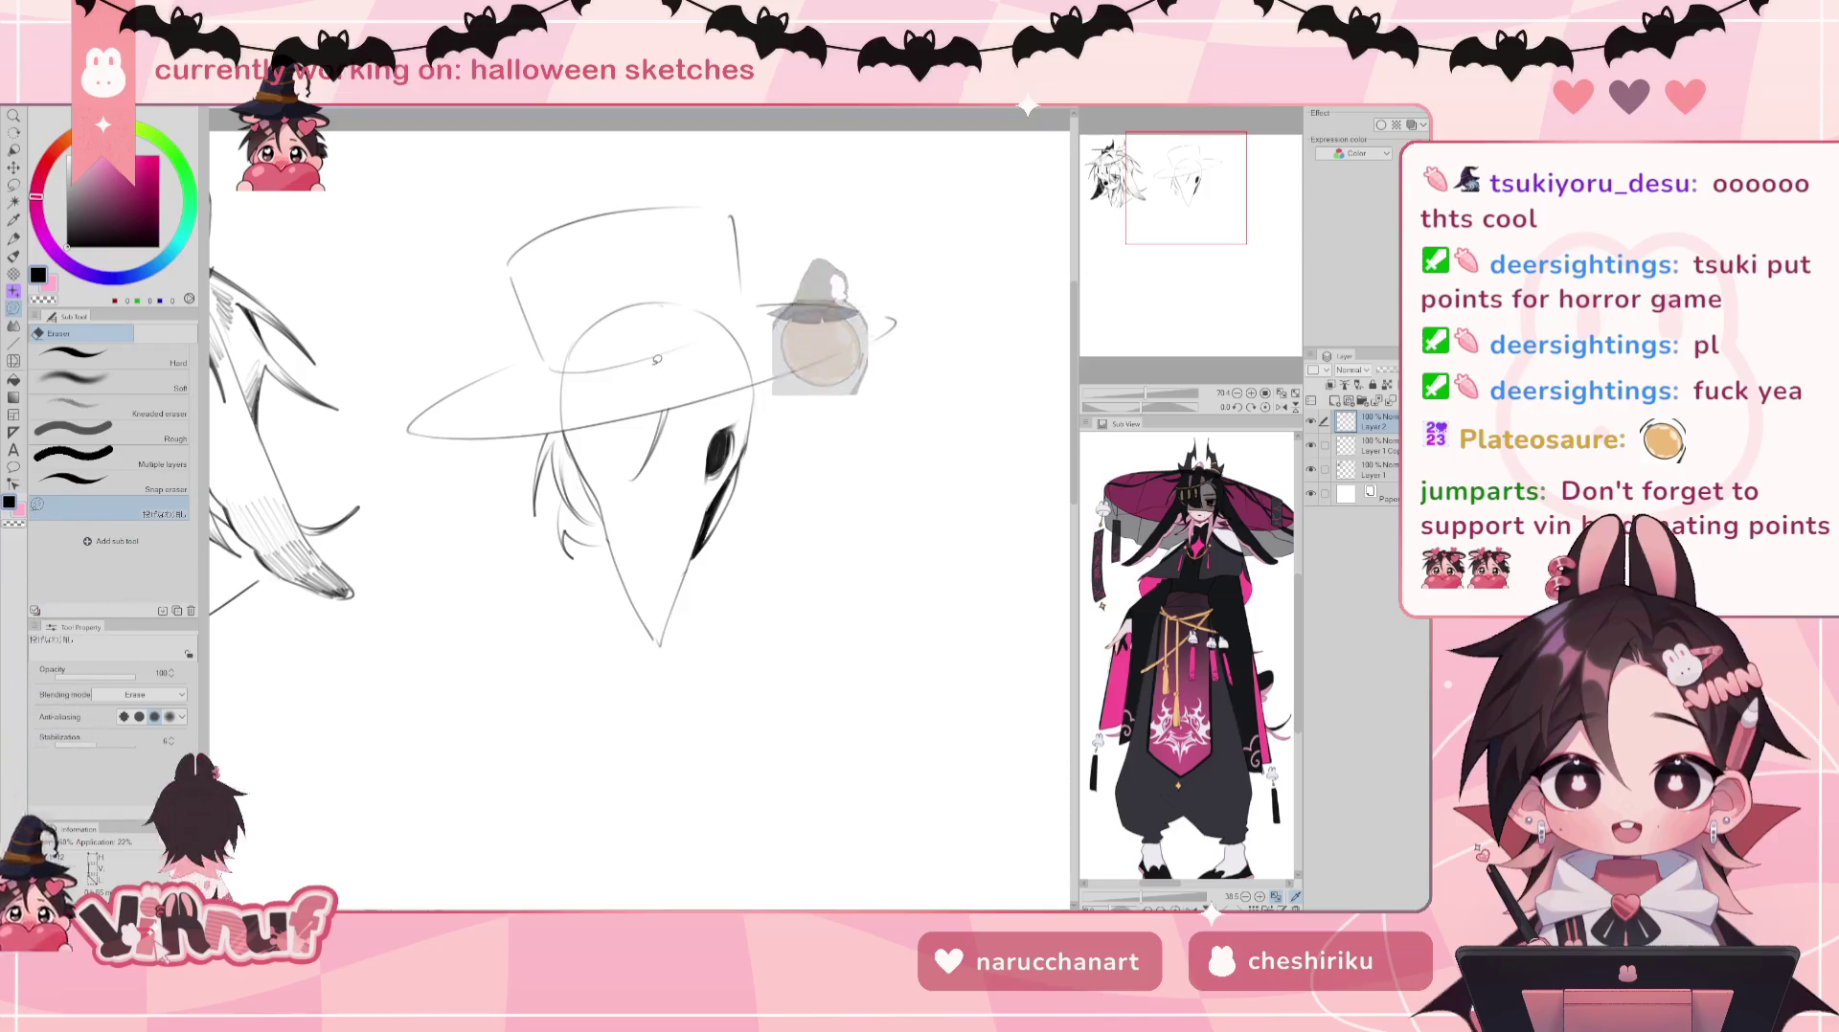
key("p")
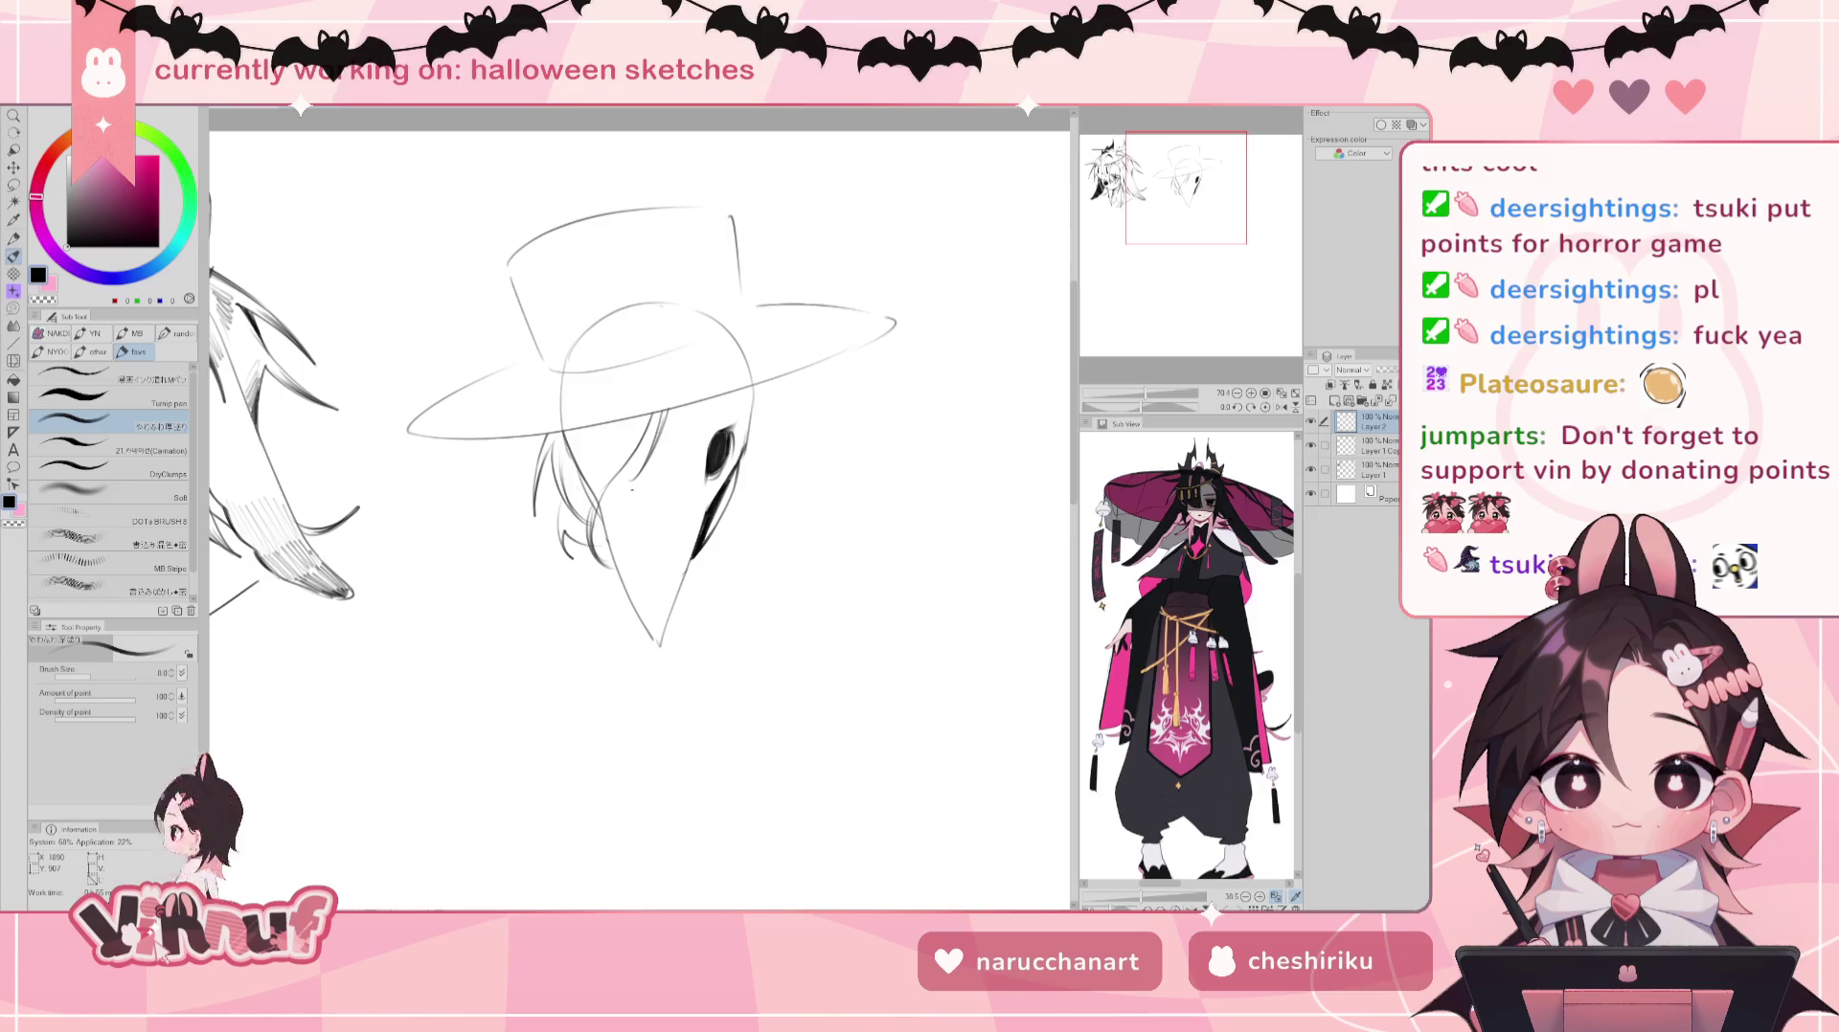
key("e")
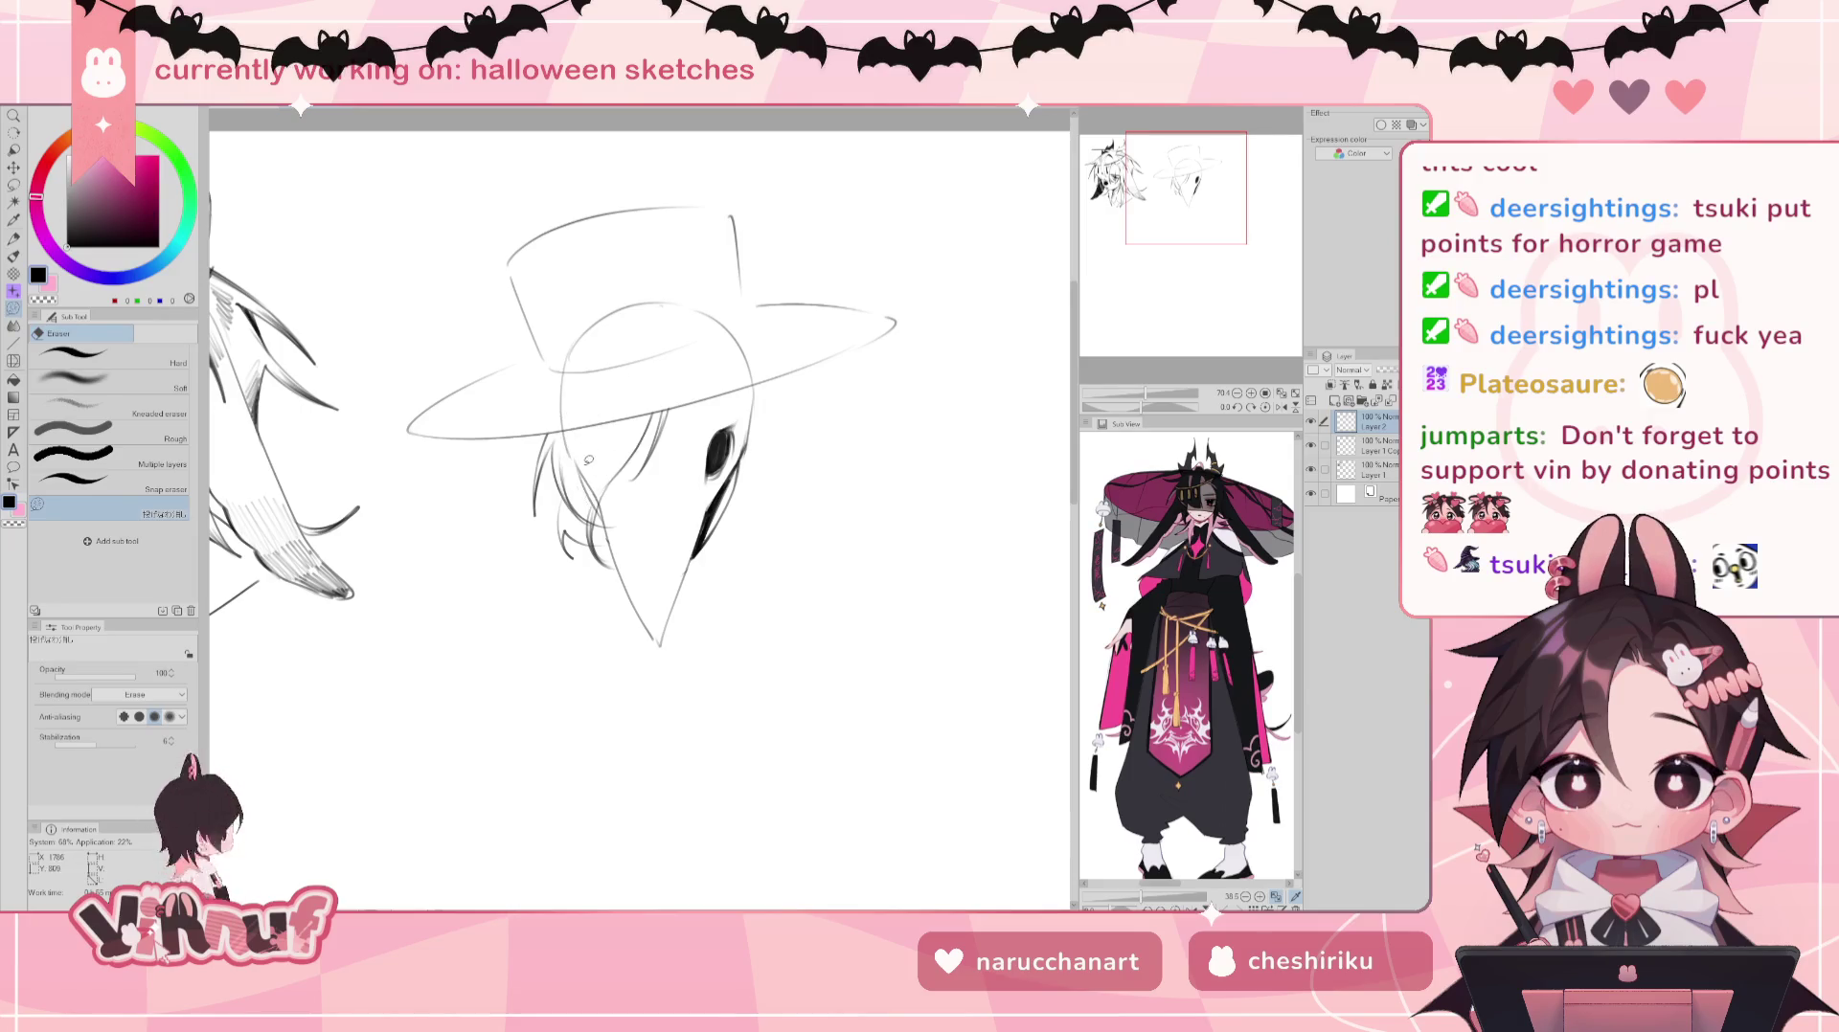
key("p")
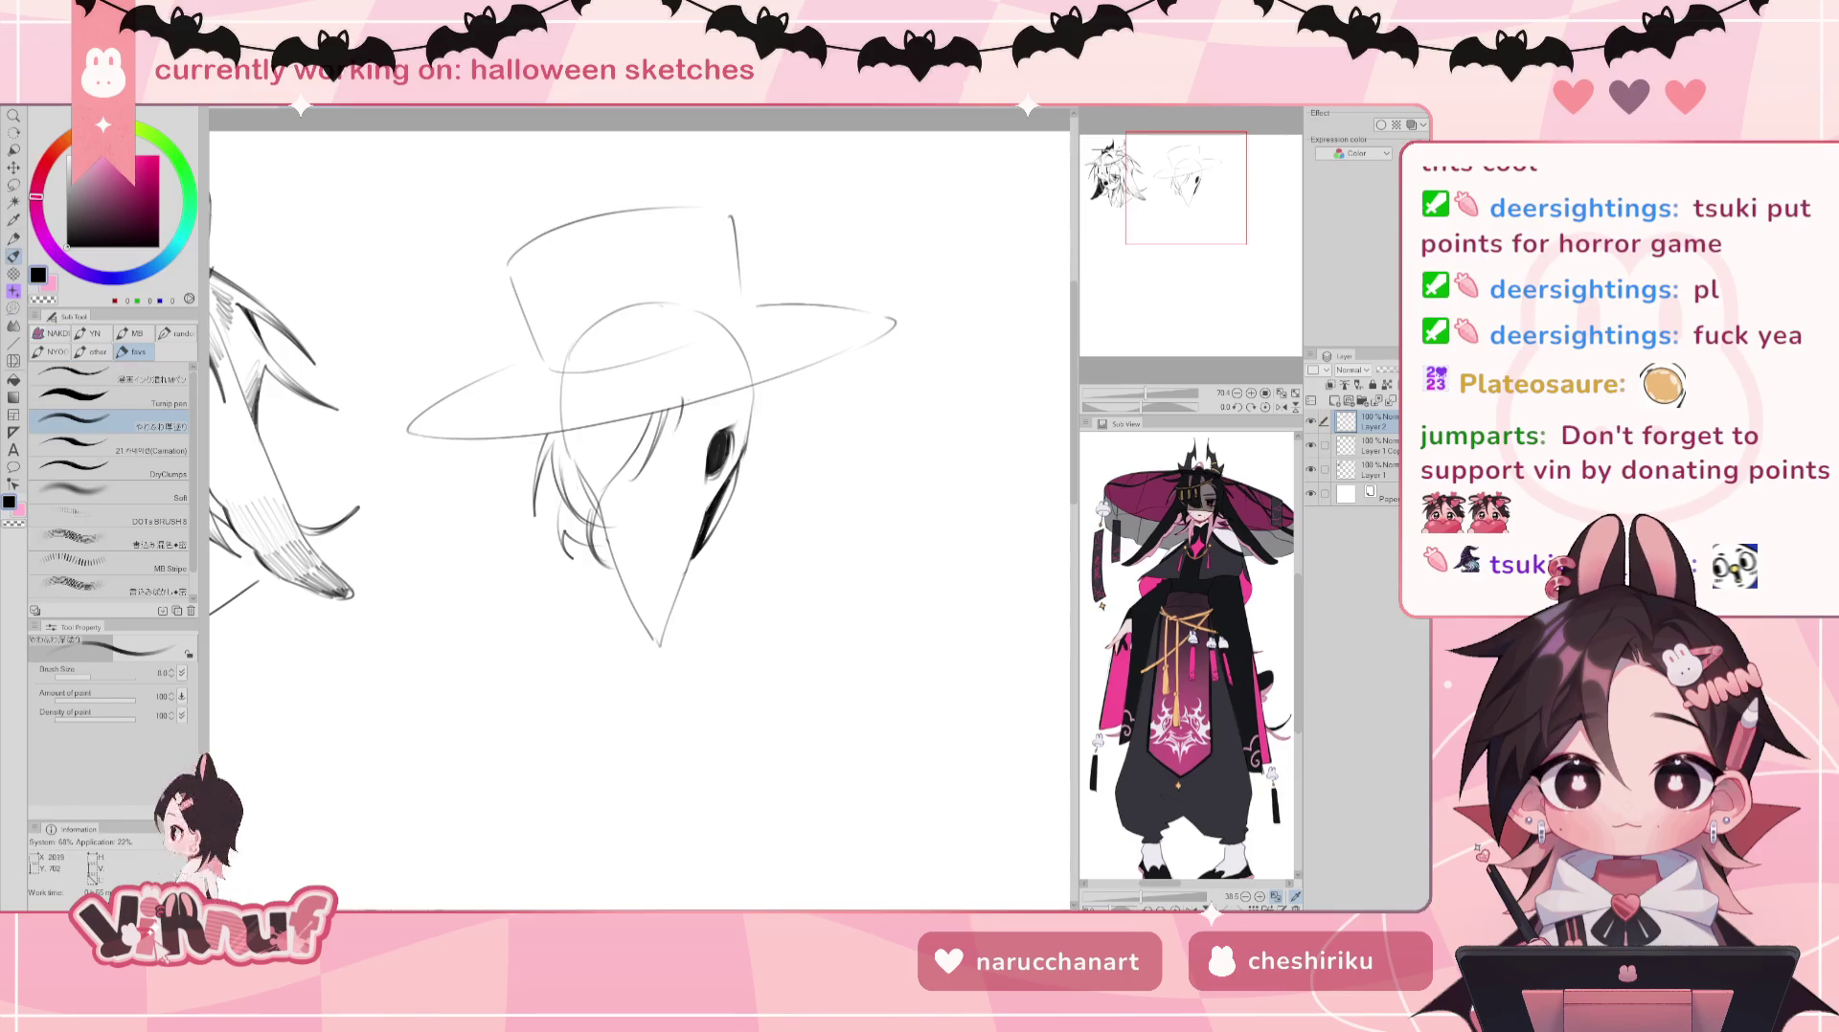
left_click_drag(687, 412, 714, 413)
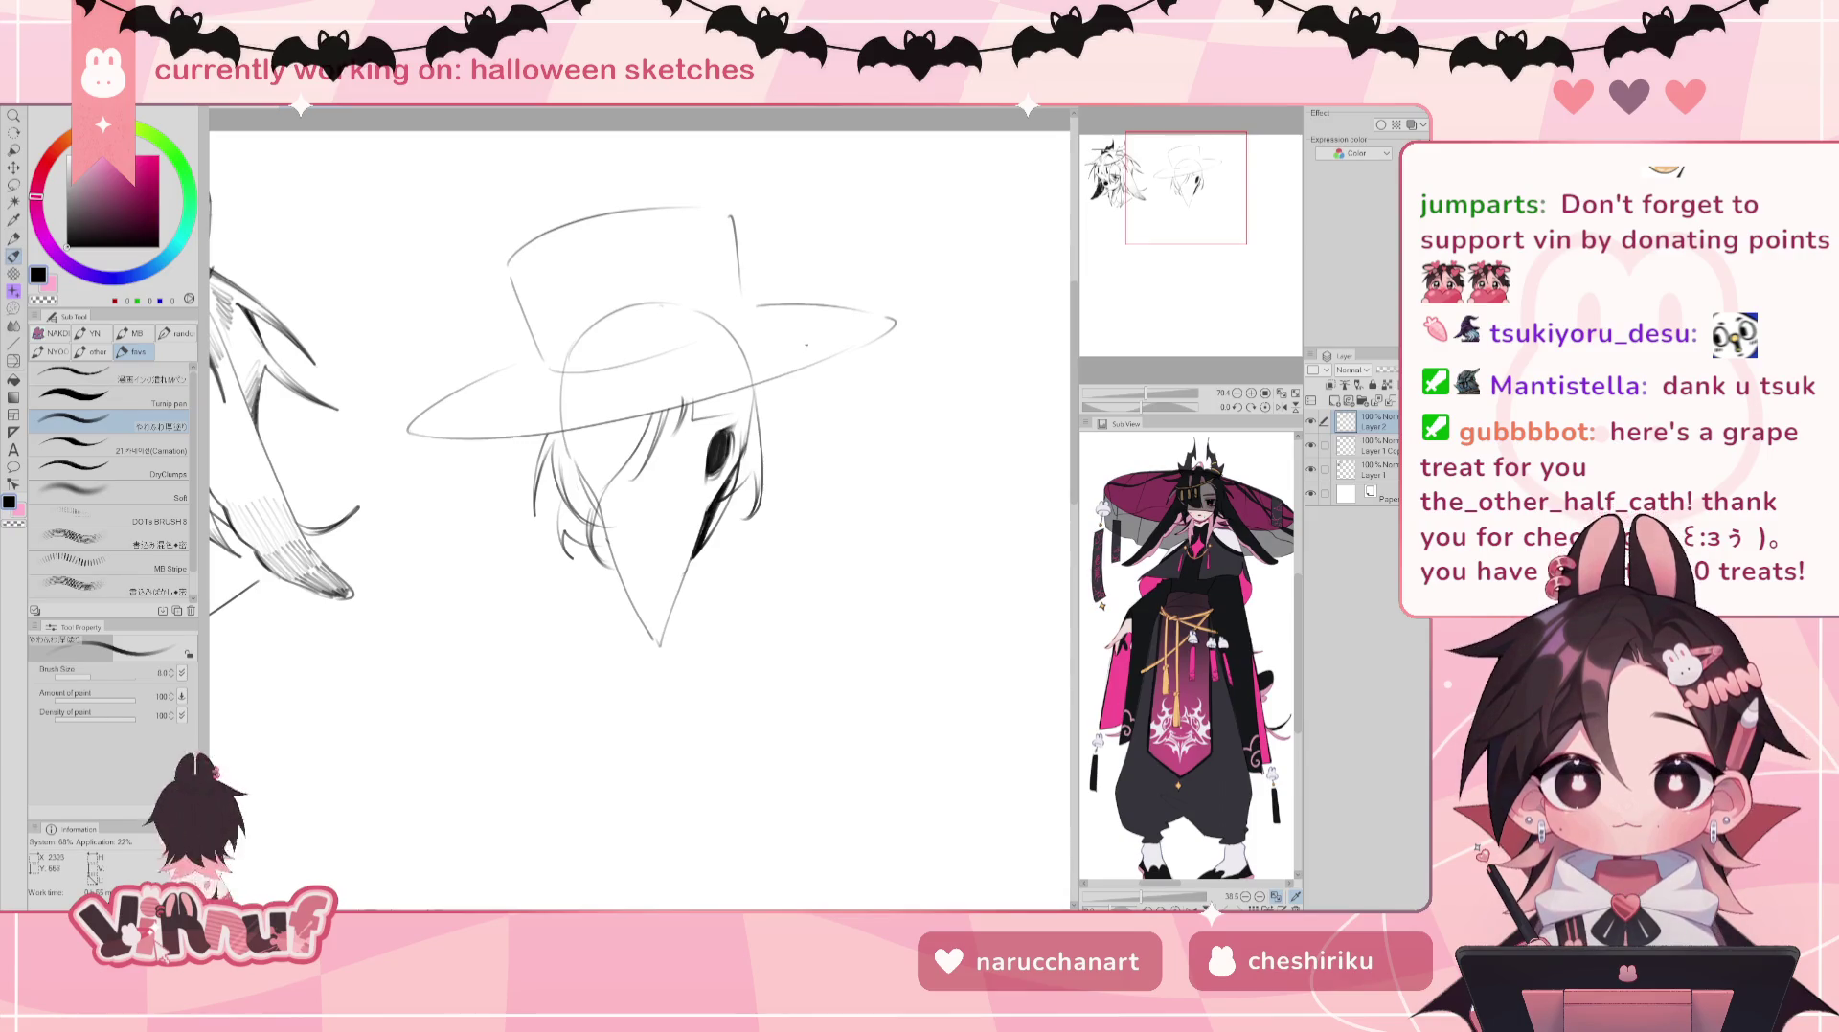
Step: Try a hair strand along the mask's right side, then undo it
key("e")
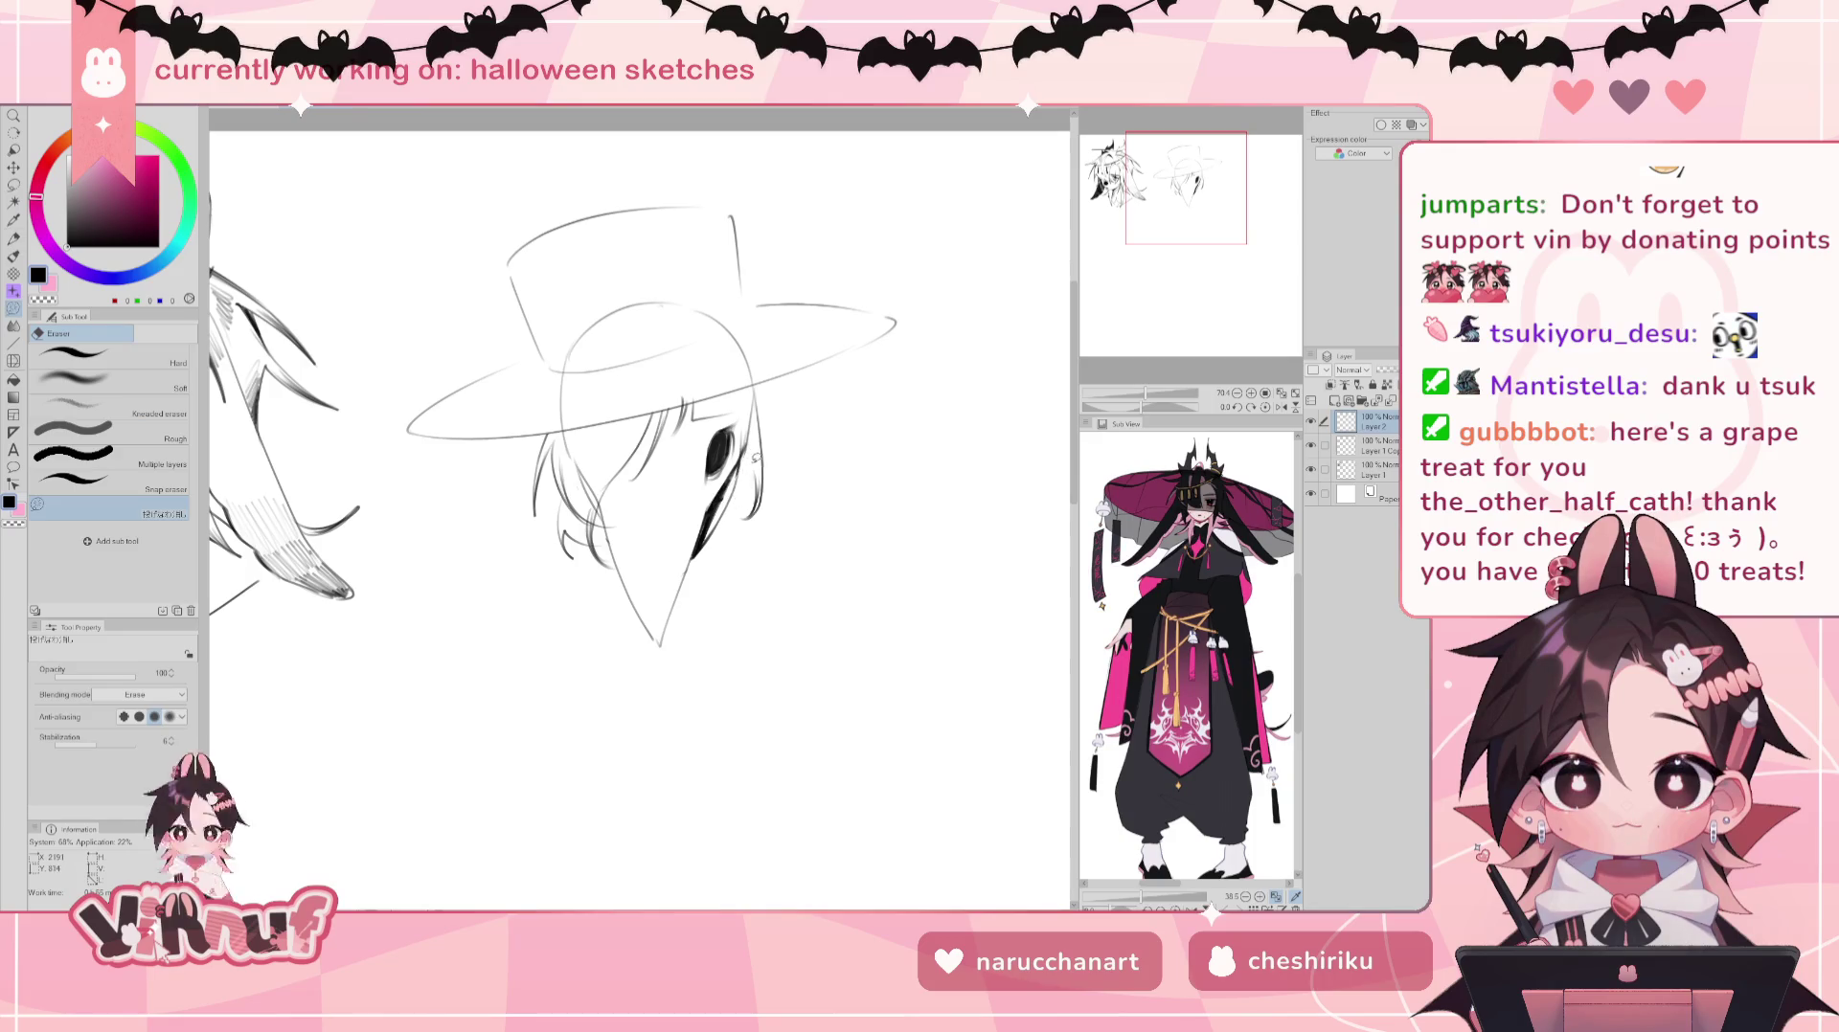
key("b")
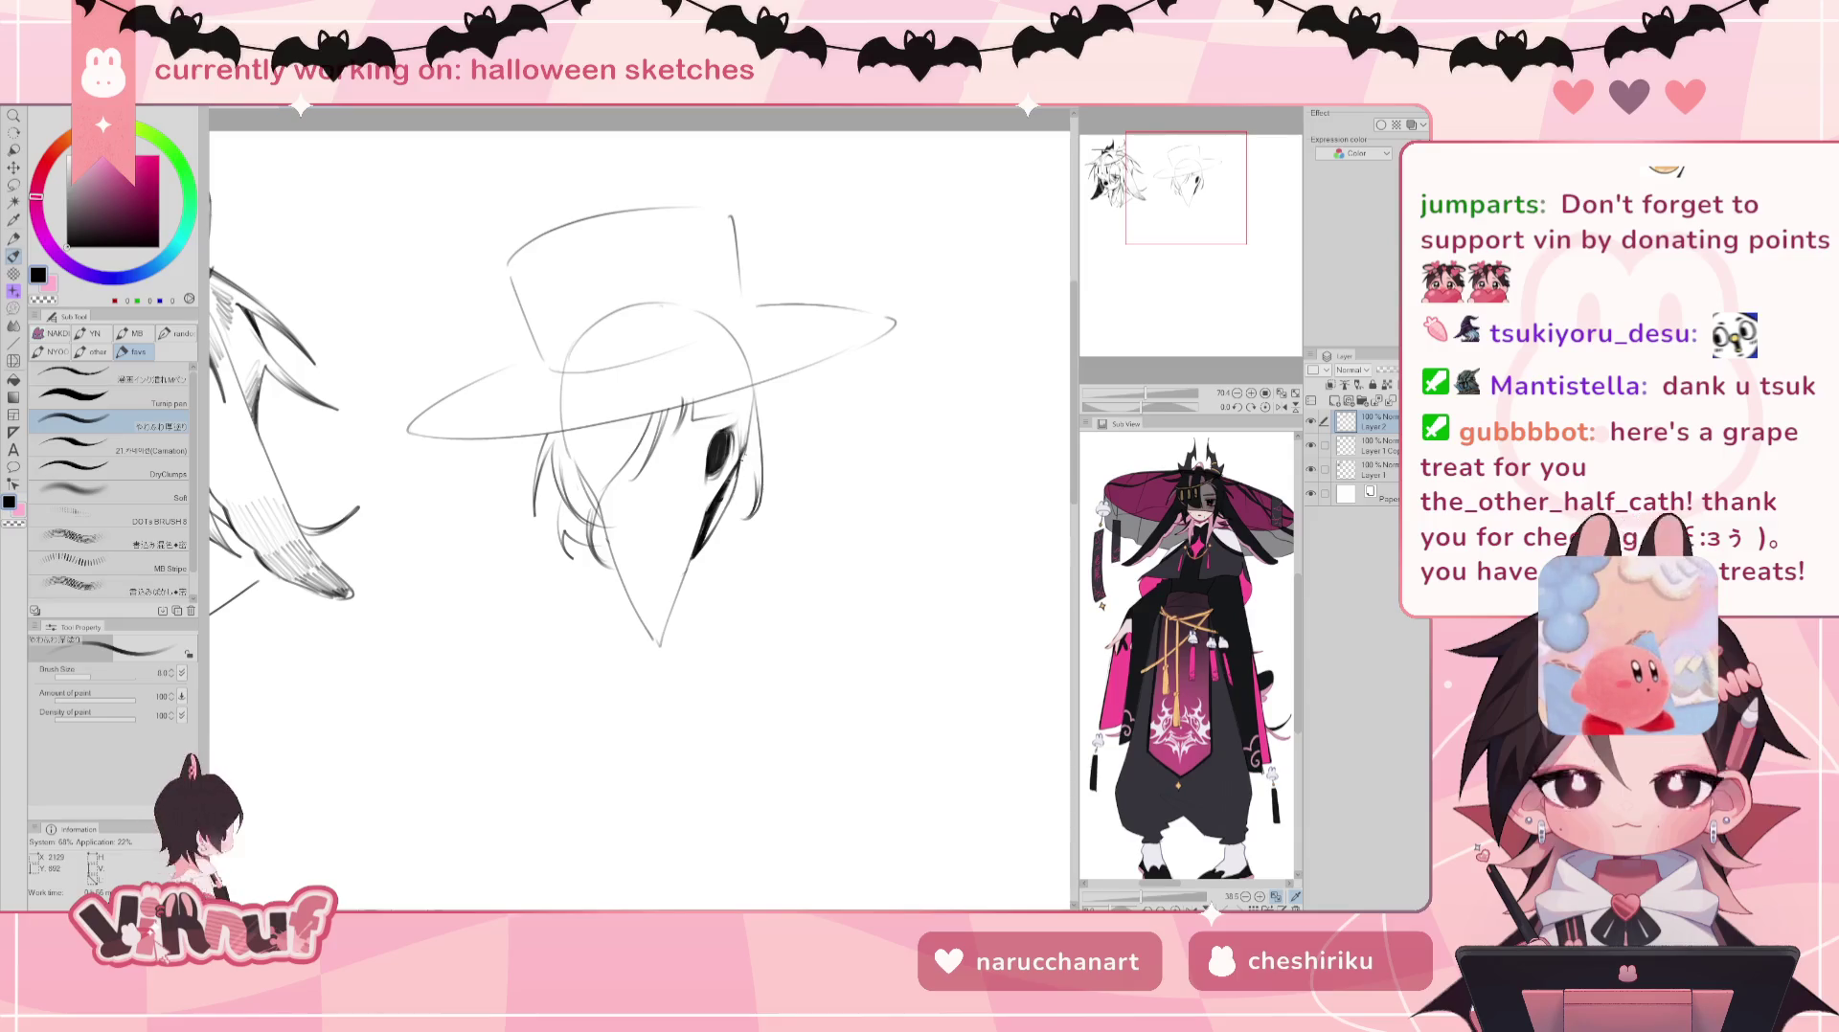
key("e")
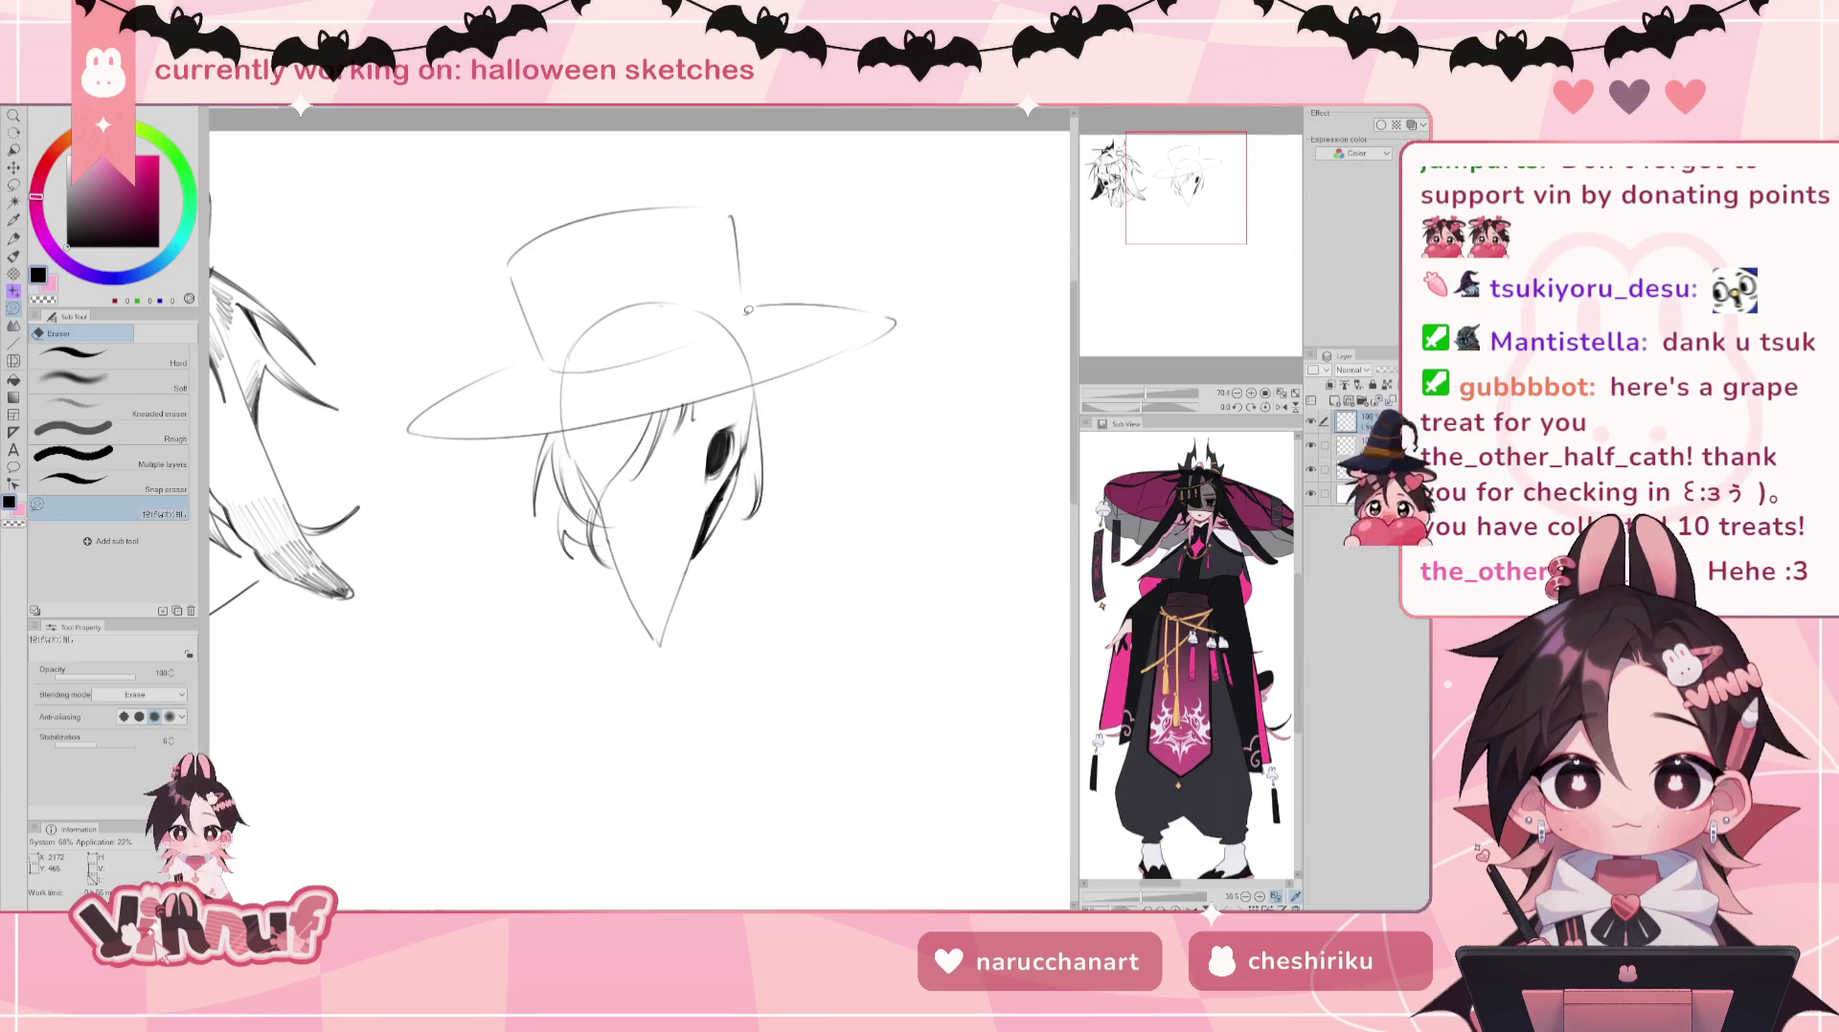
key("p")
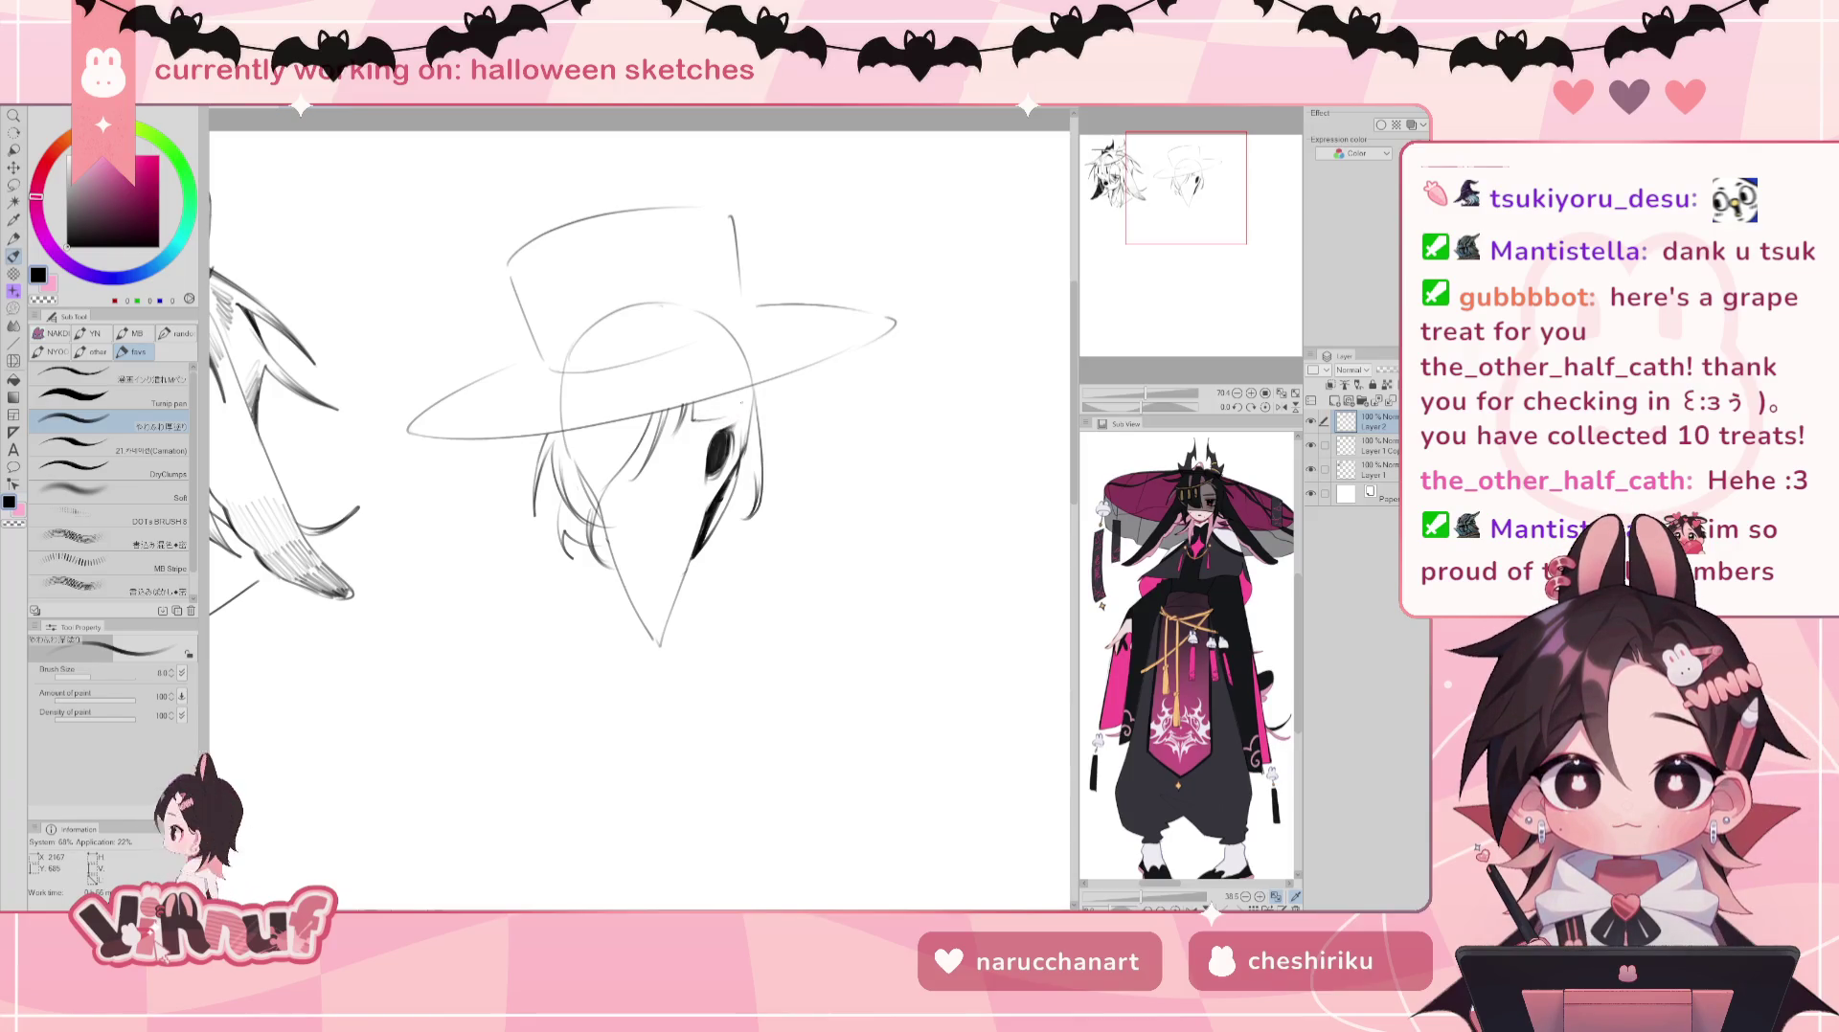
left_click_drag(740, 393, 744, 432)
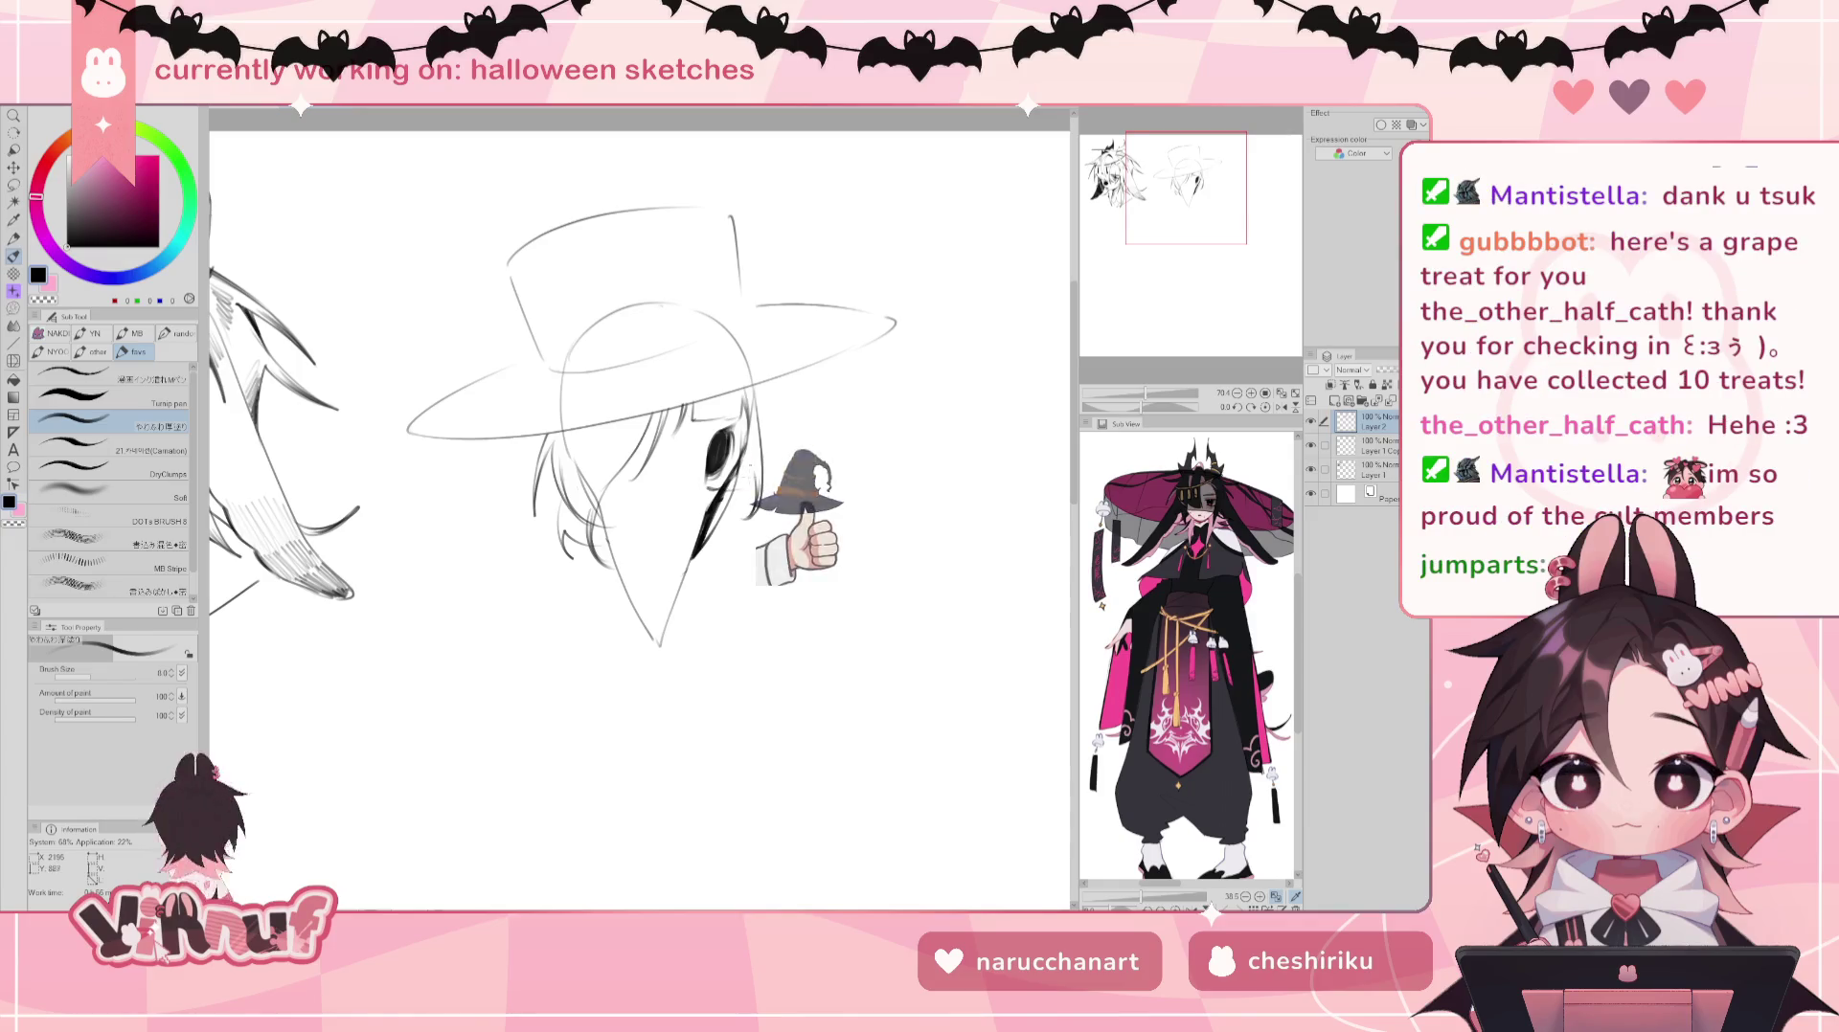
key("ctrl+z")
key("ctrl+z")
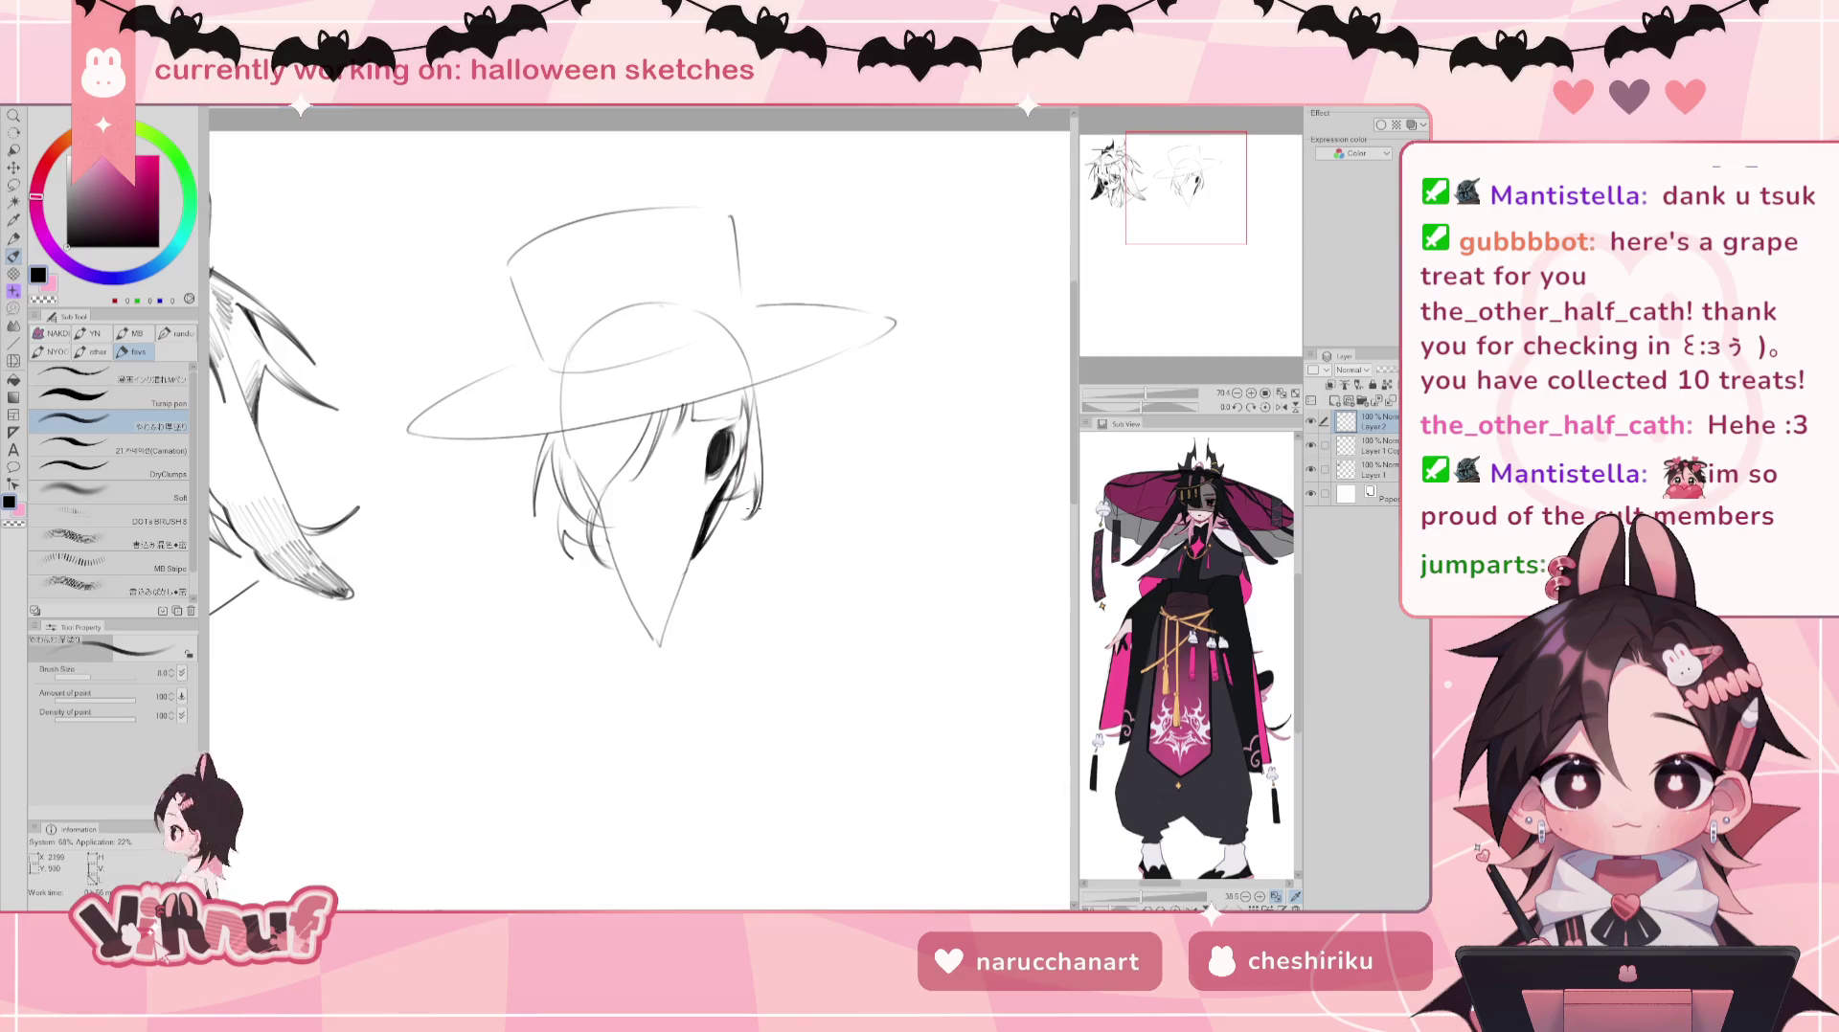
Step: Mirror the canvas view horizontally to check the sketch
key("e")
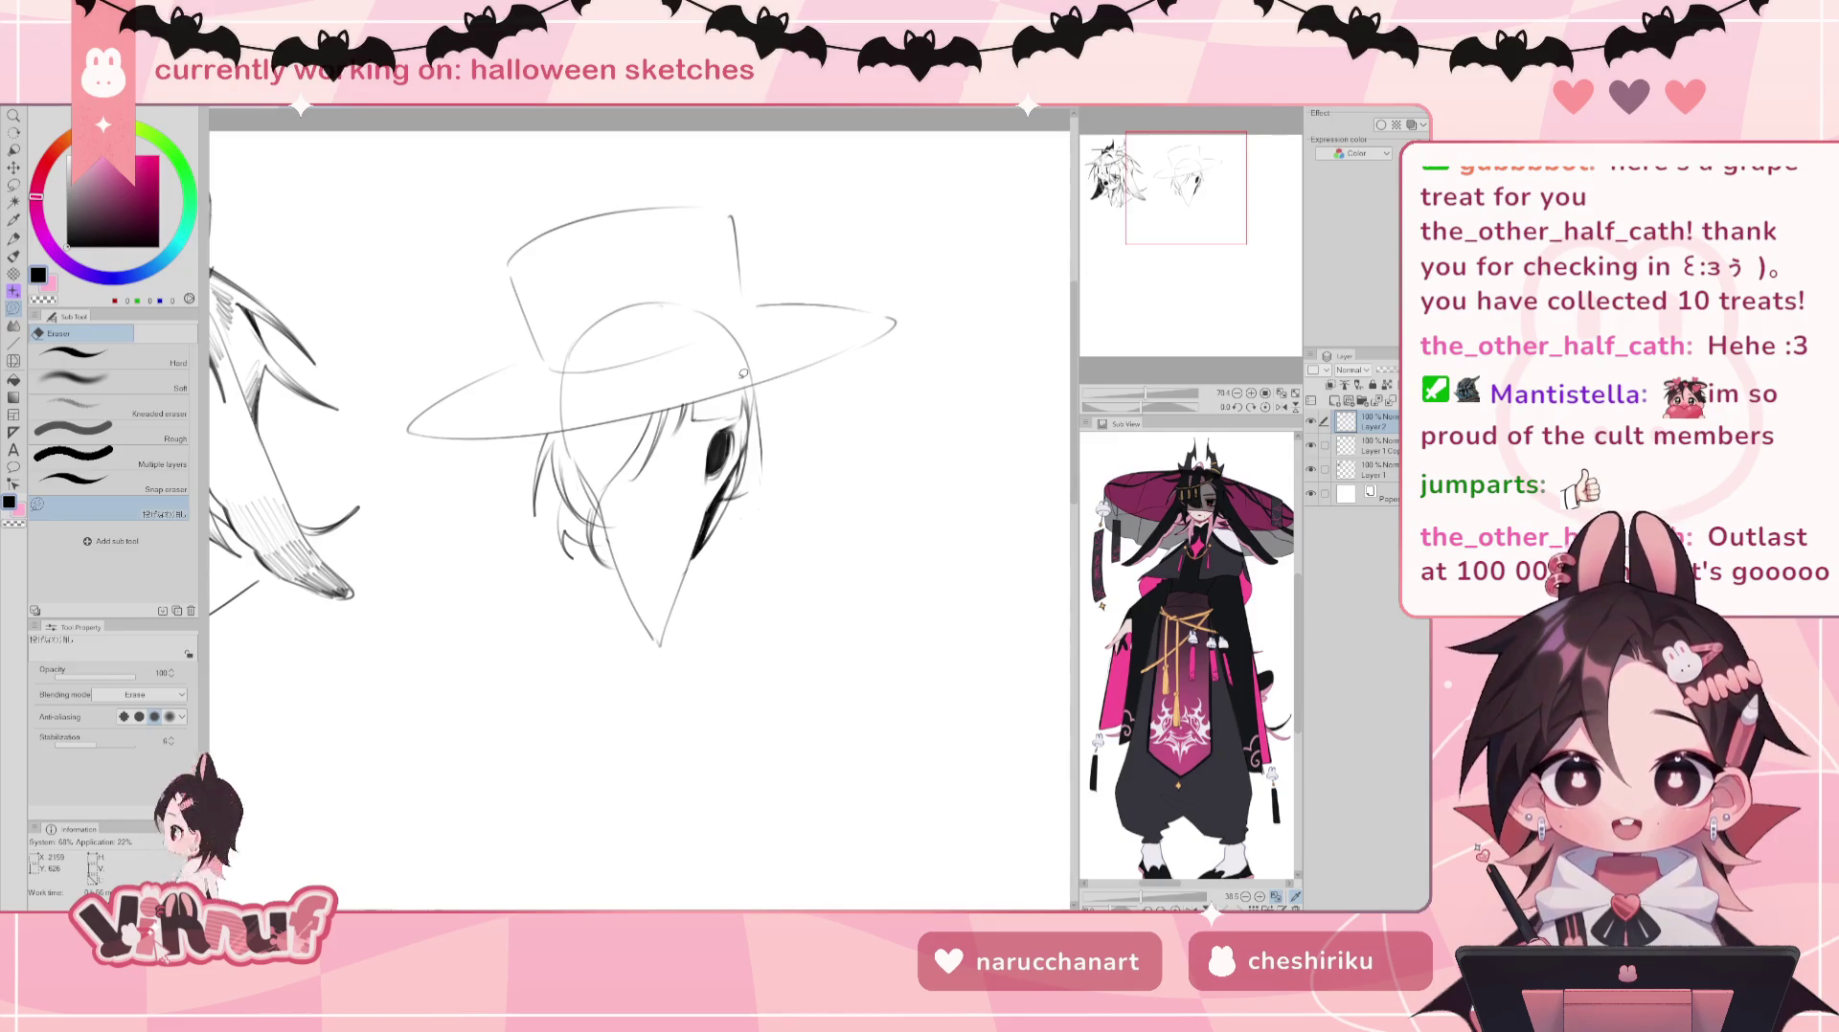
key("h")
key("p")
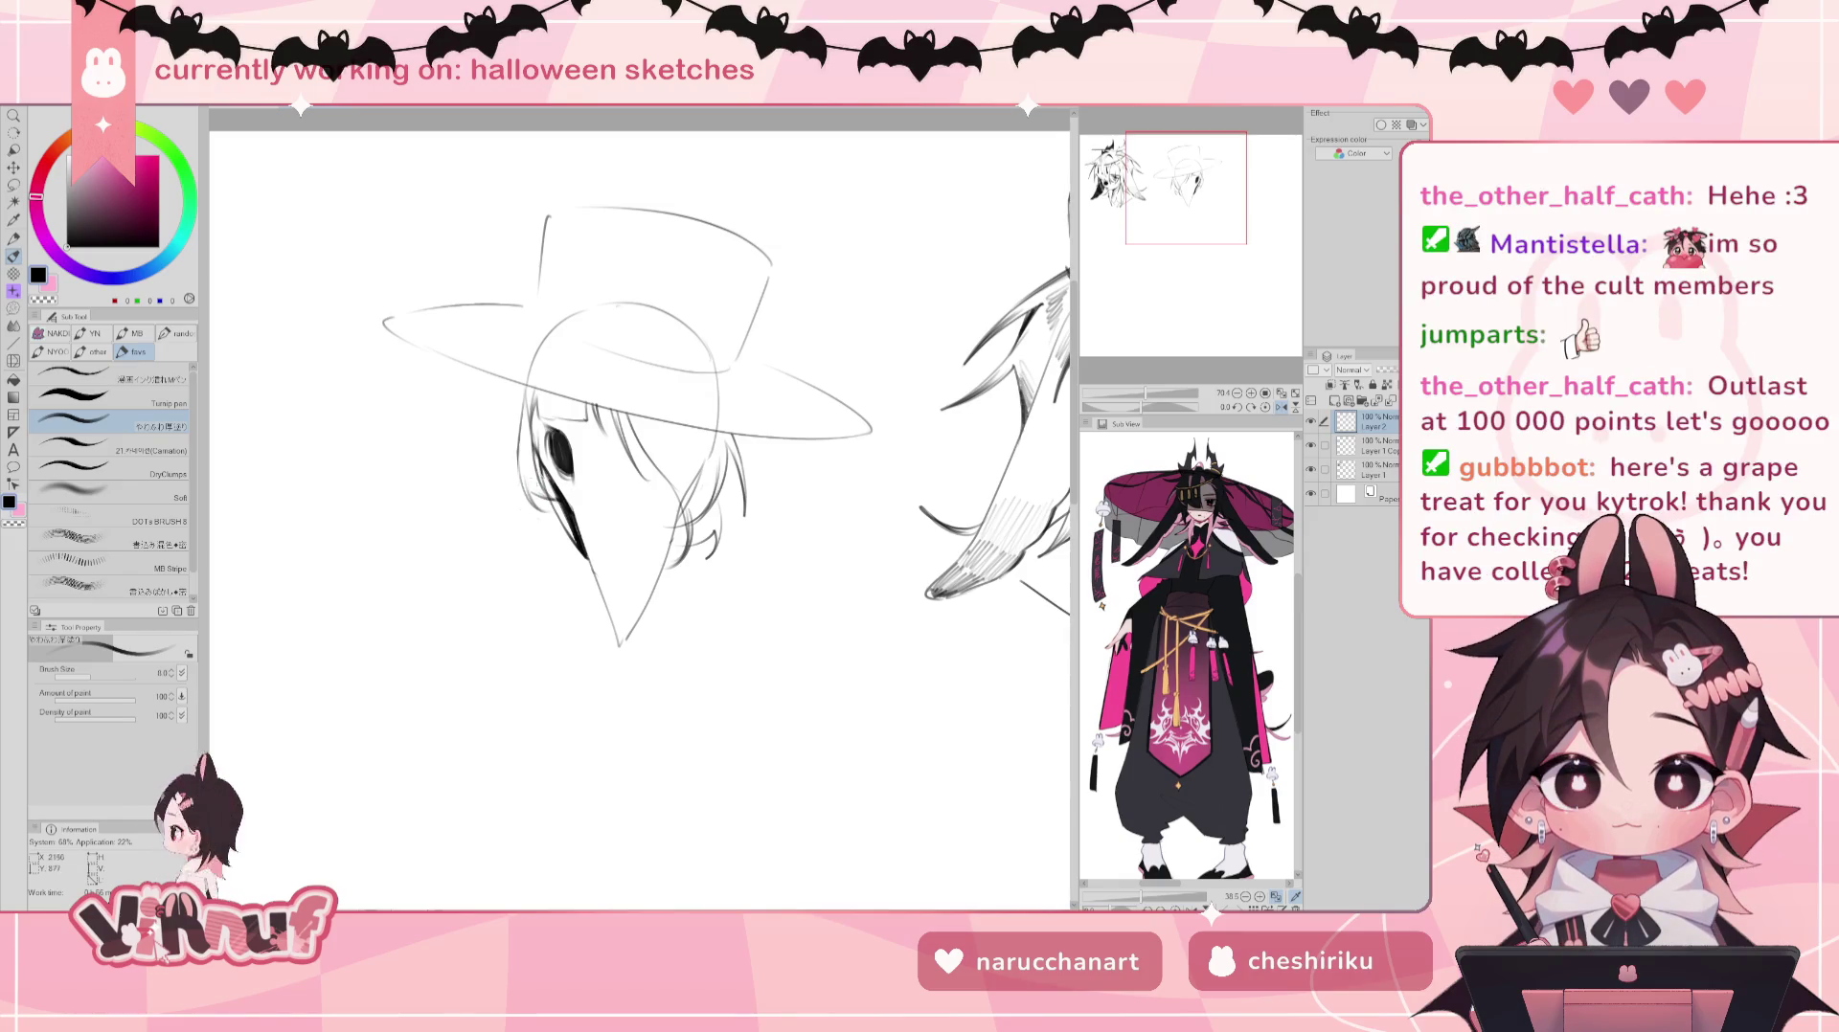
Step: Mirror the view, then sketch a curved line across the hat crown and a small mark
key("h")
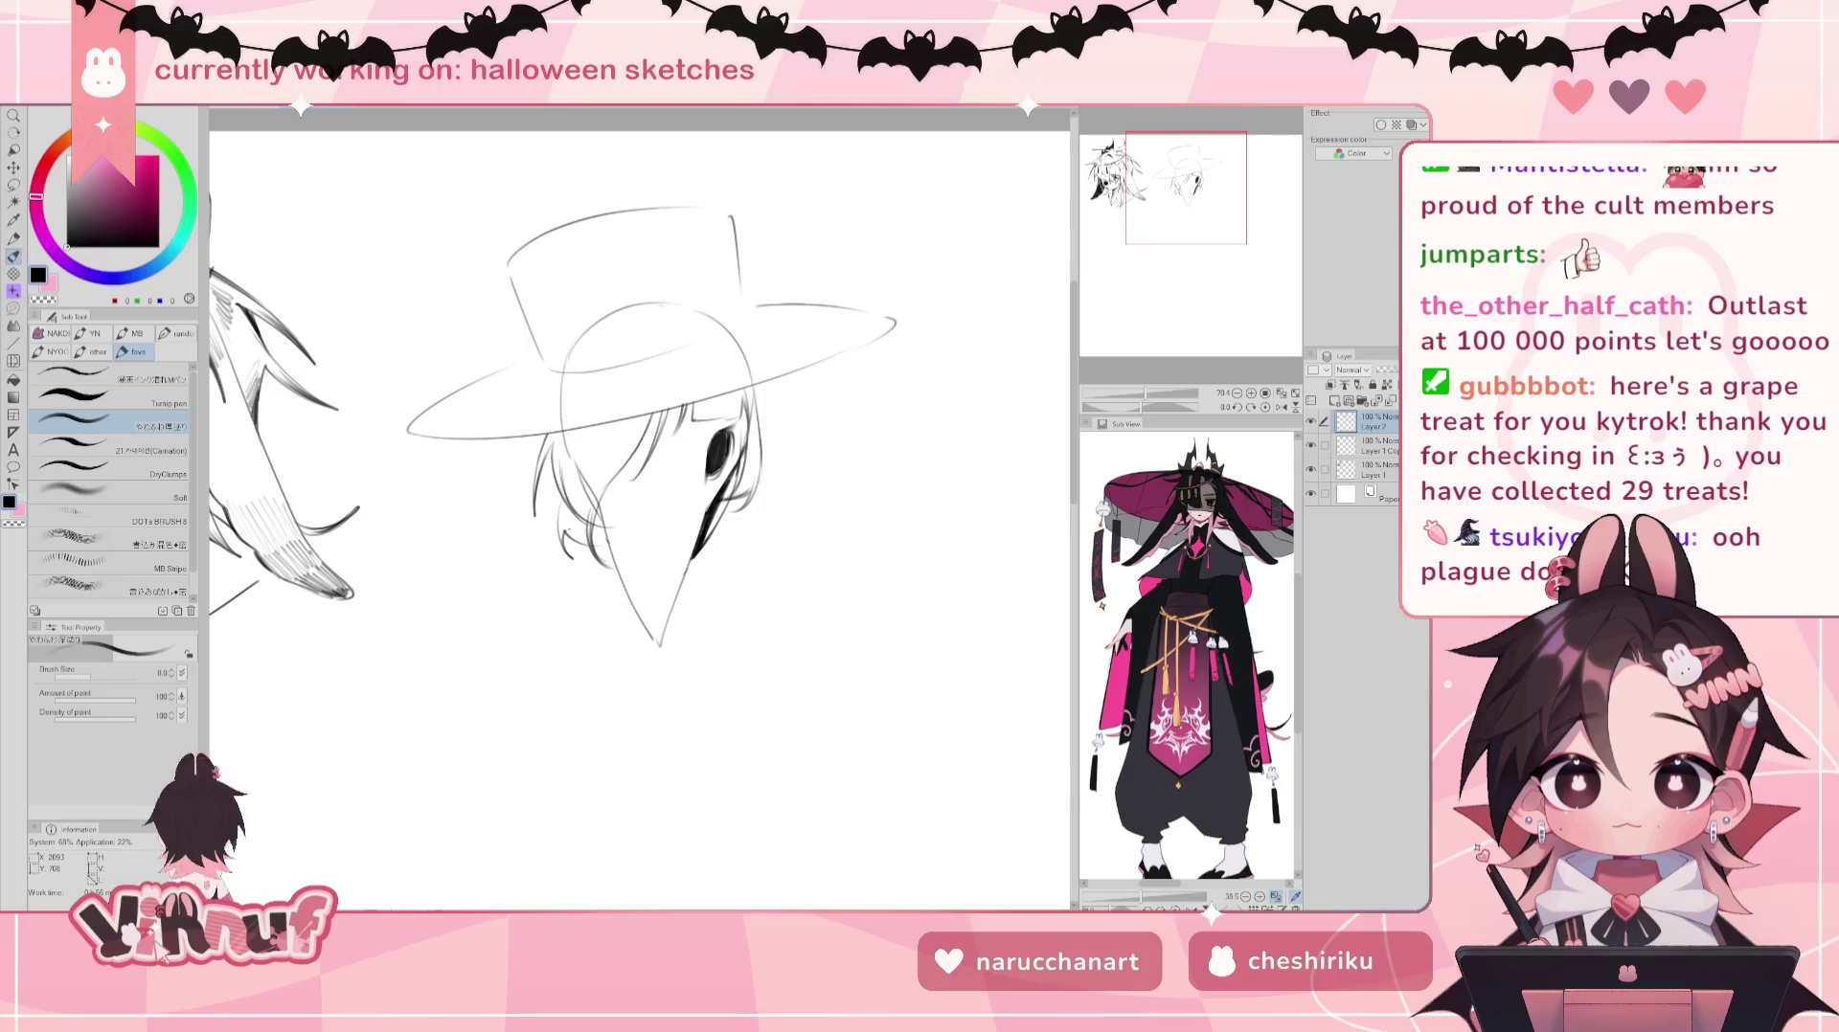
key("e")
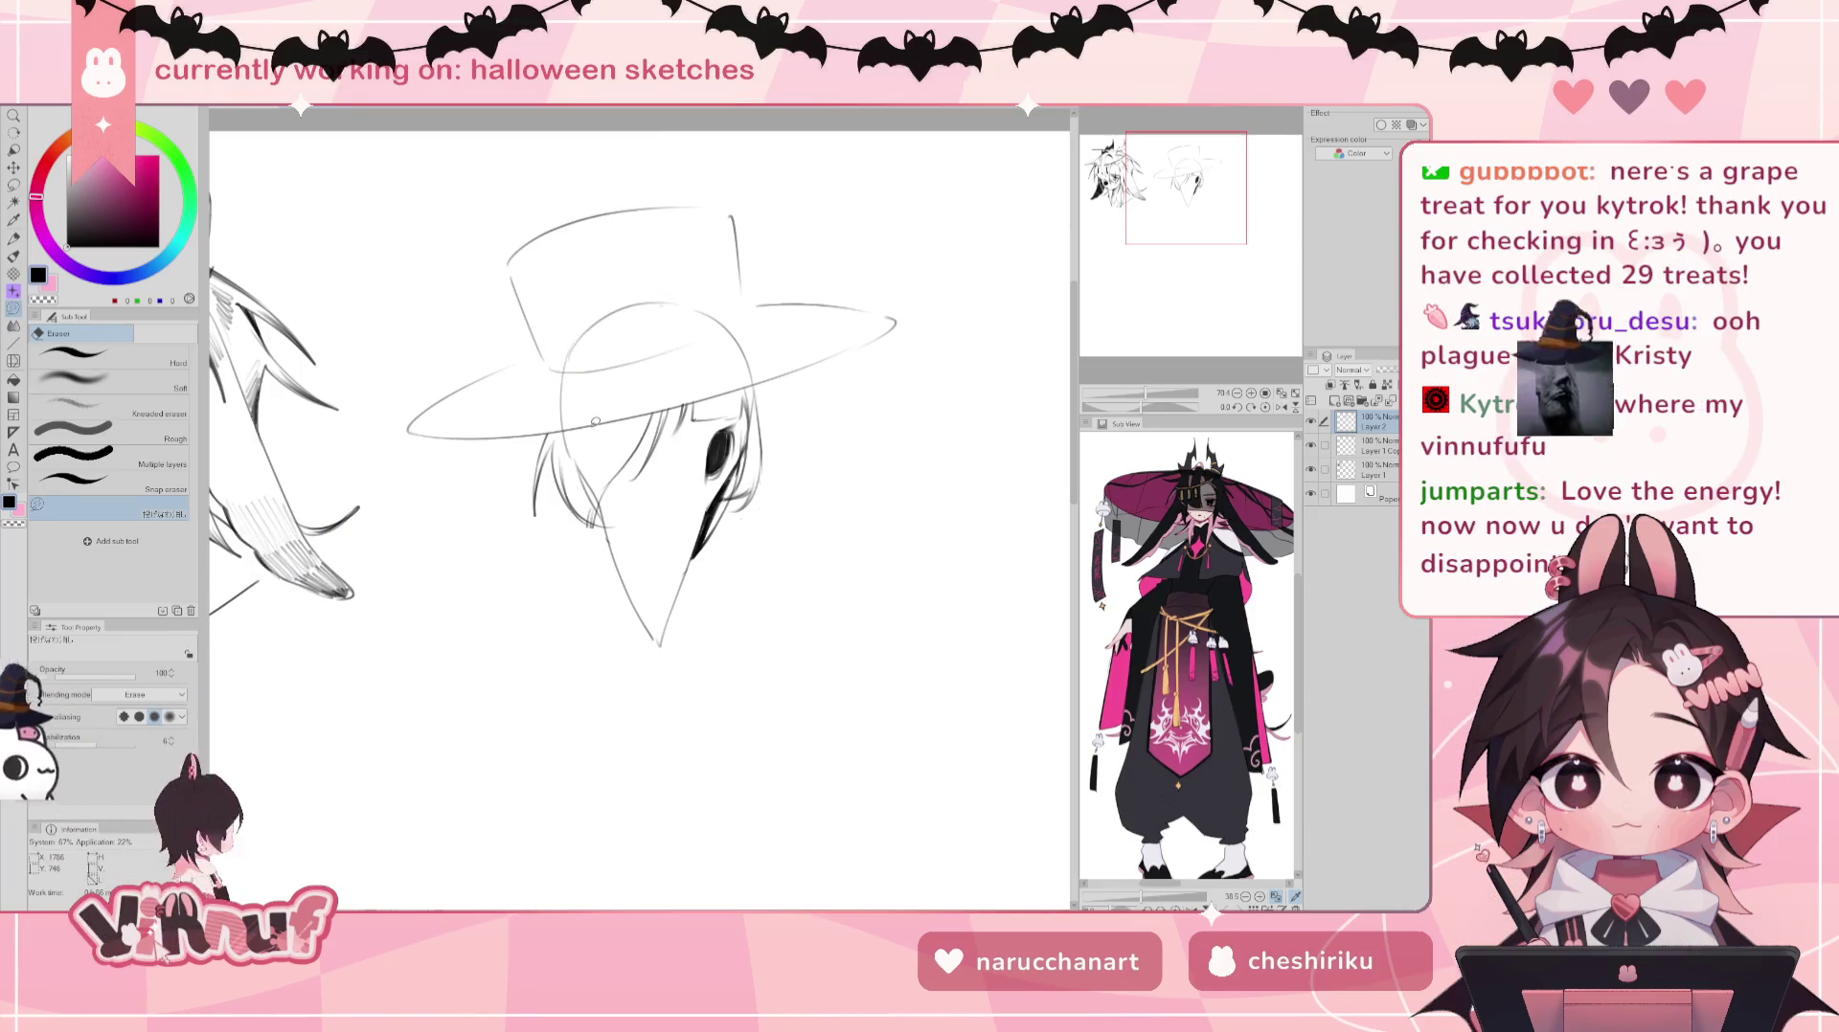
key("b")
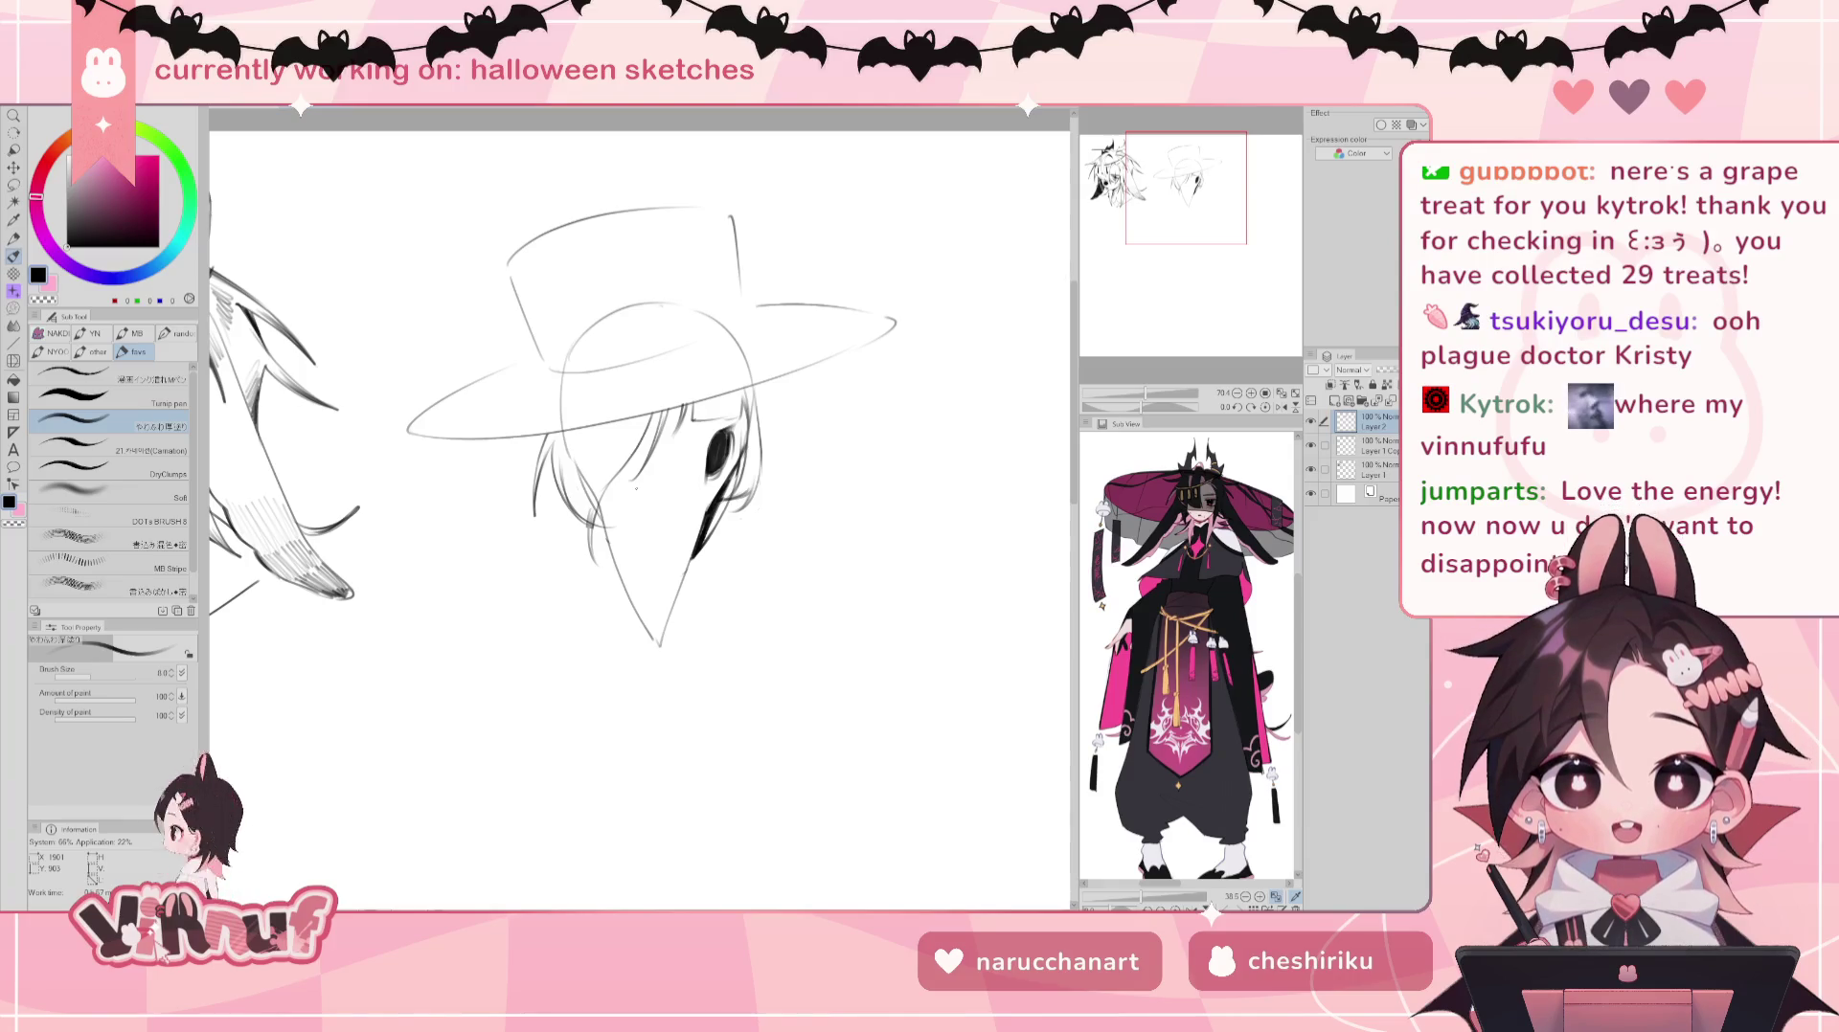
left_click_drag(551, 371, 703, 350)
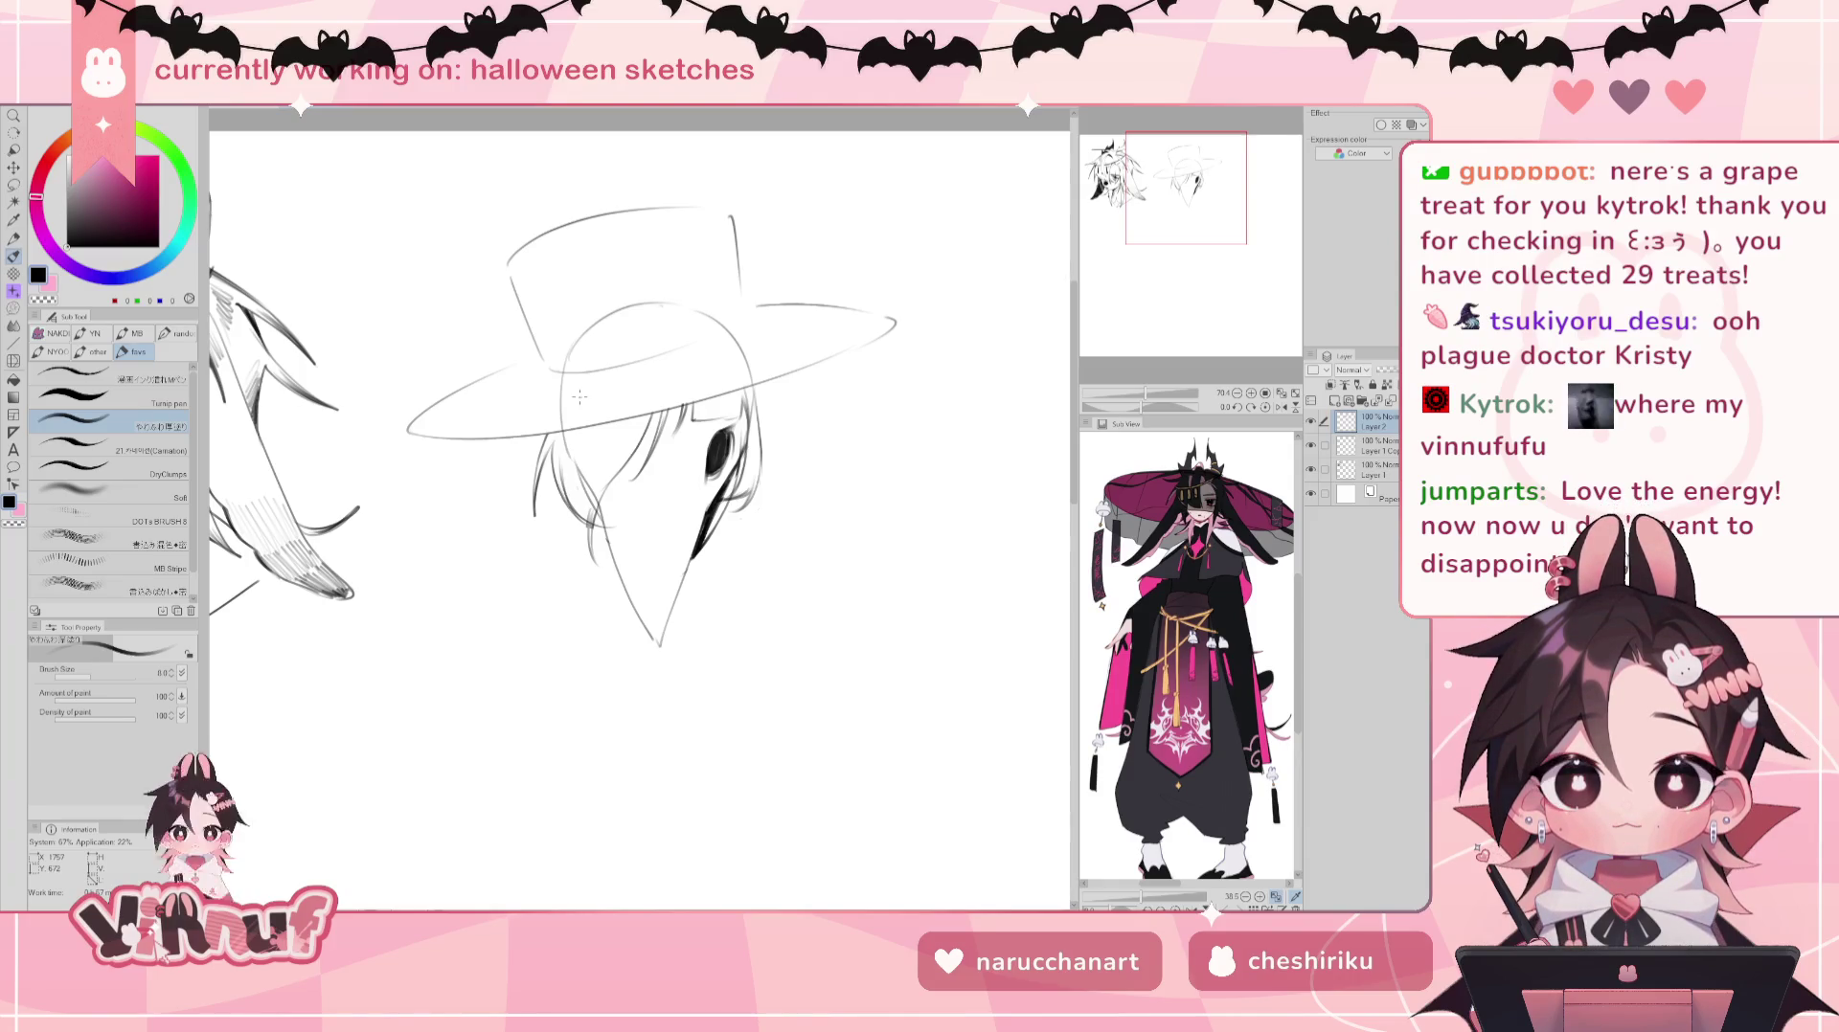
left_click(601, 382)
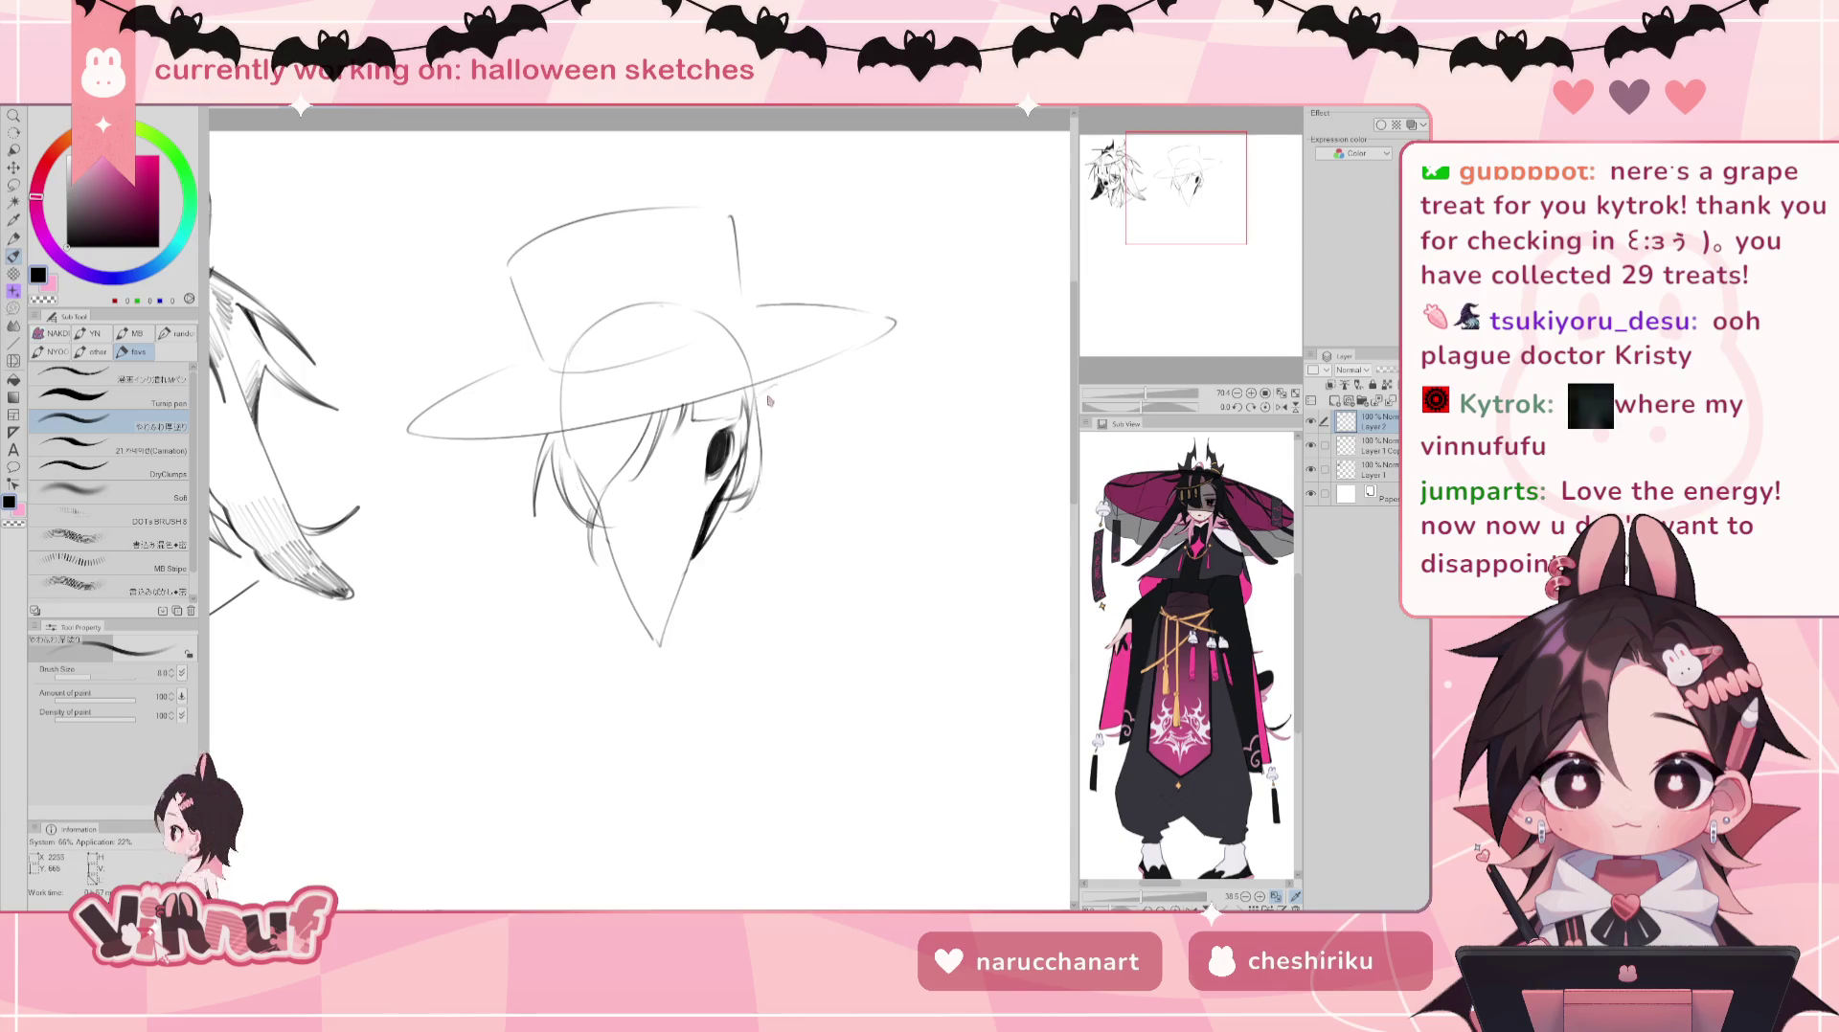
Step: Draw a small cross earring hanging beside the beak mask on Layer 2
mouse_move(757, 395)
left_mouse_down()
mouse_move(798, 392)
mouse_move(766, 443)
left_mouse_up()
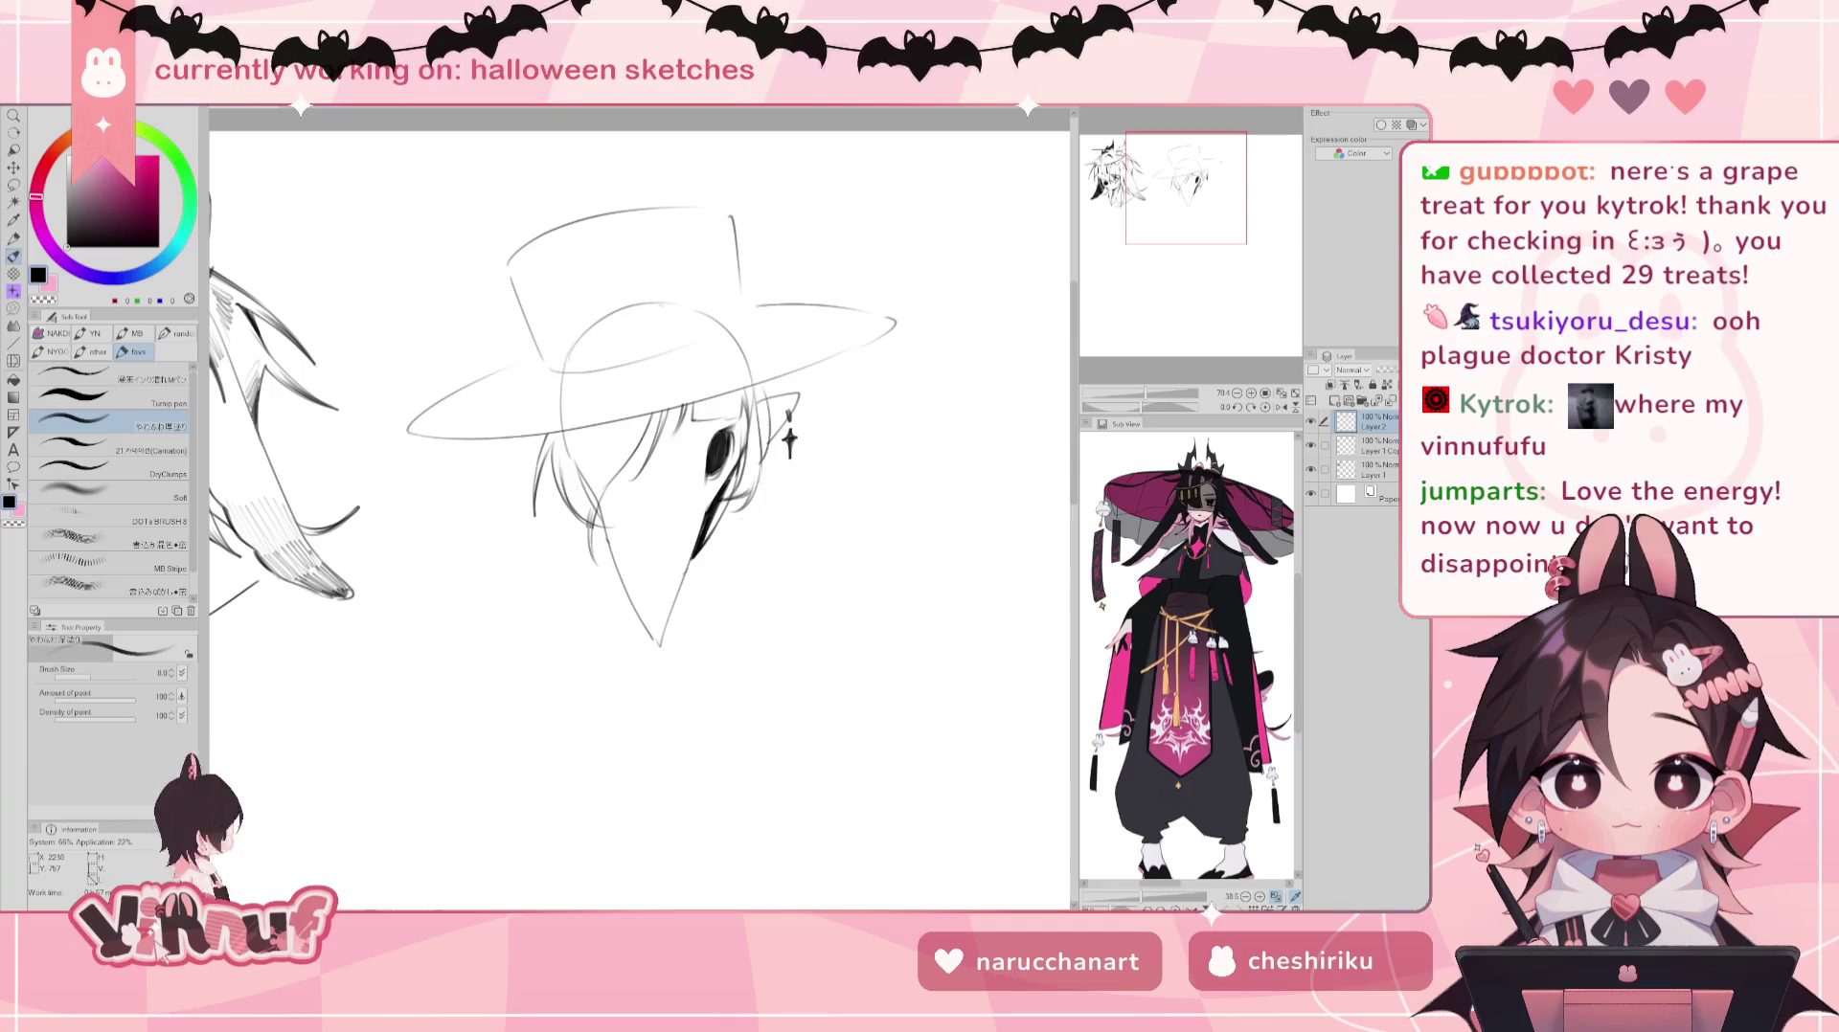
key("e")
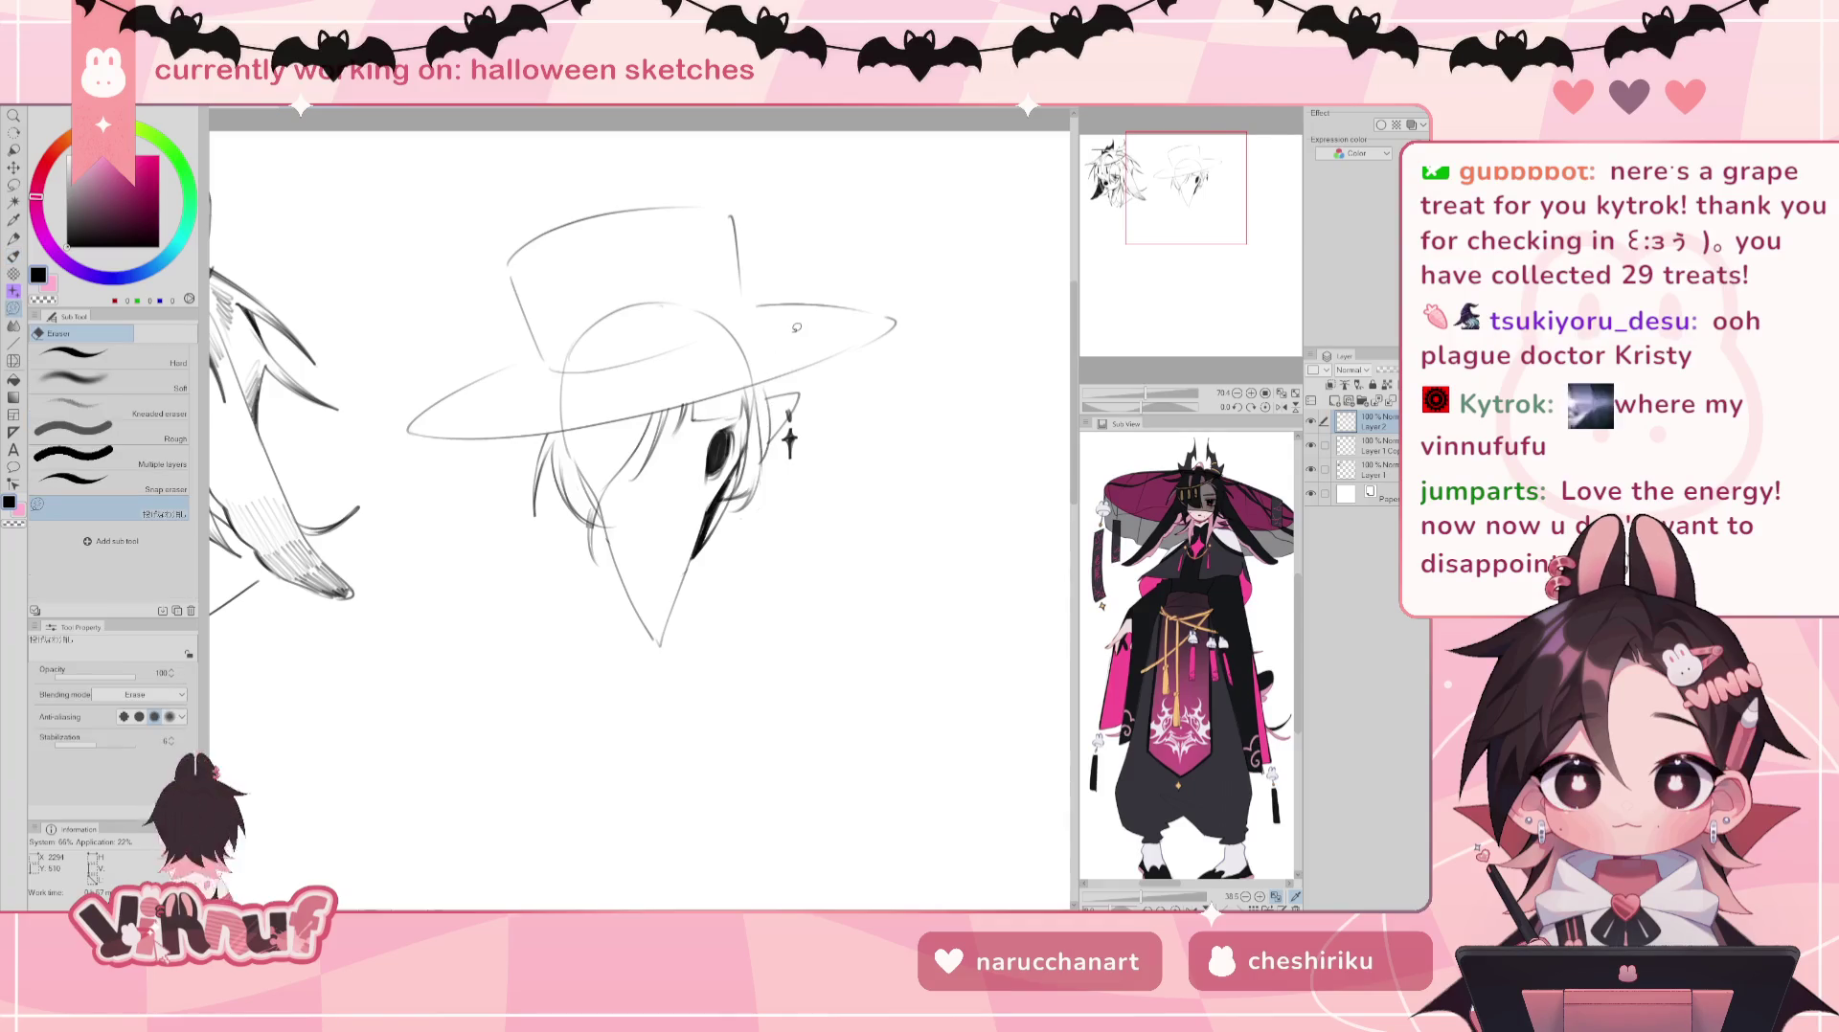
key("b")
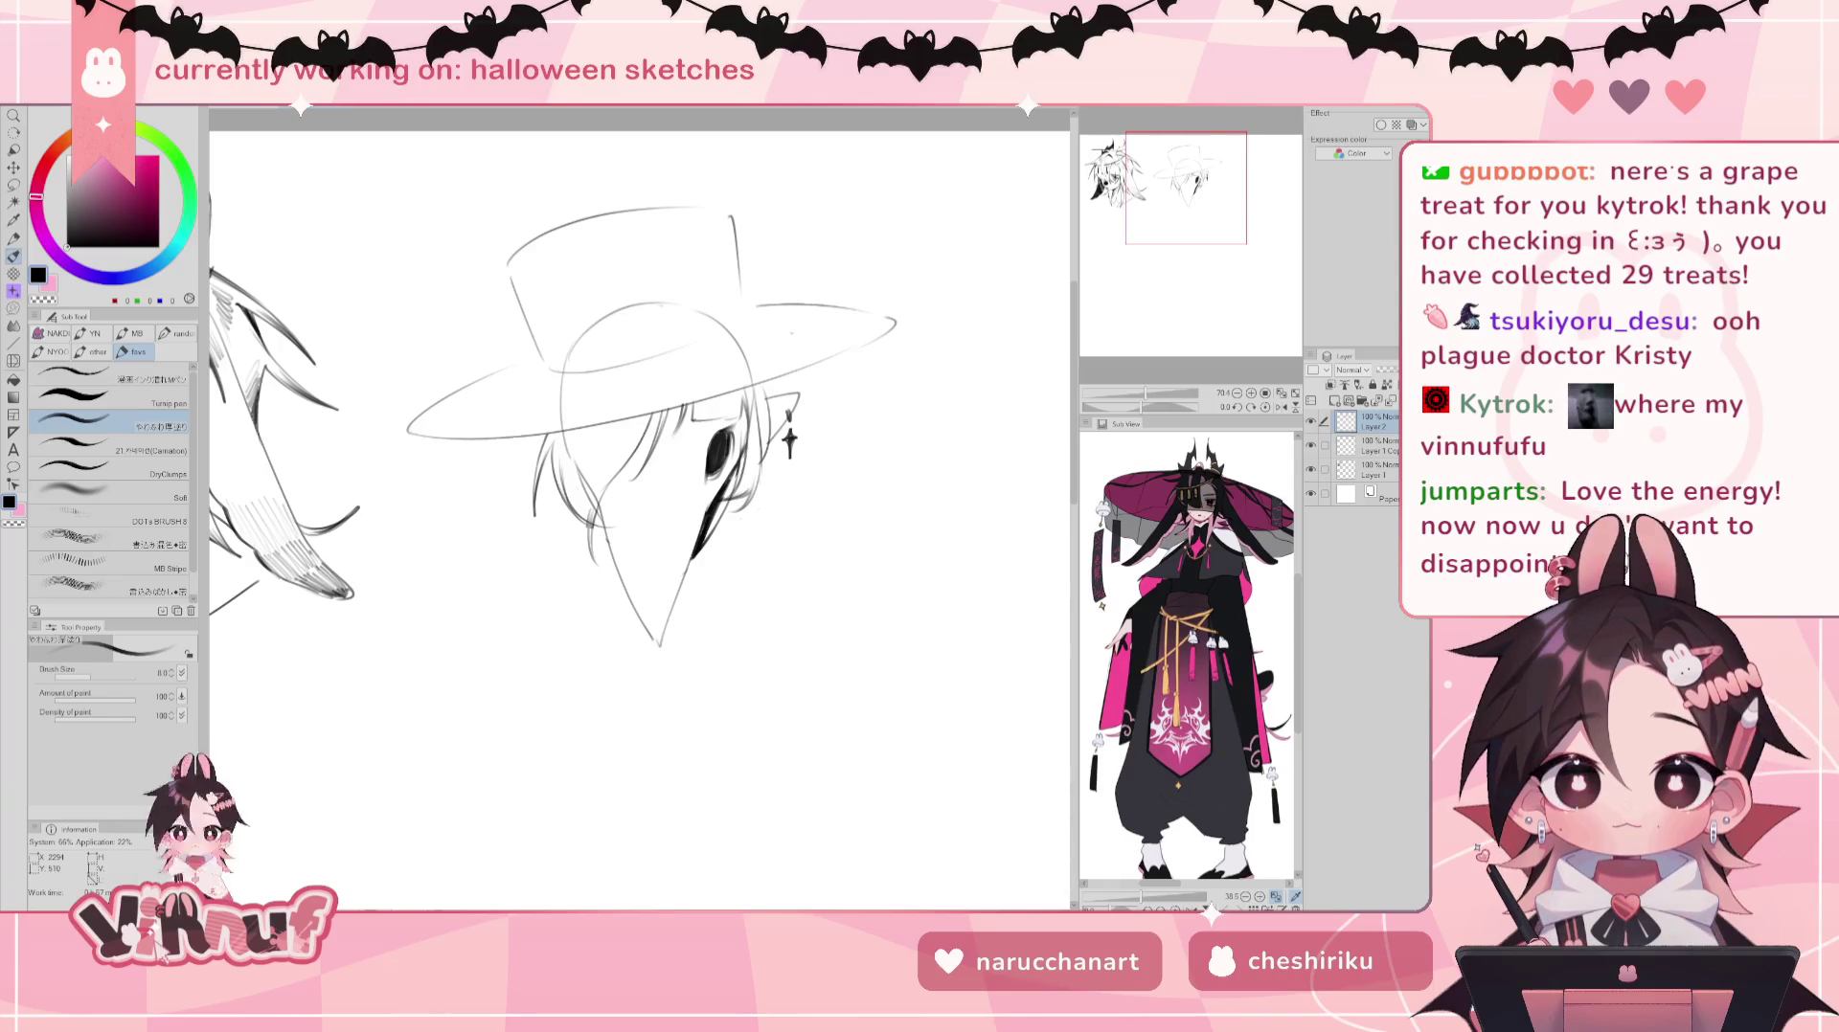
Step: Erase a short stray line on the Layer 1 Copy sketch, compare visibility, and return to Layer 2
key("alt+bracketleft")
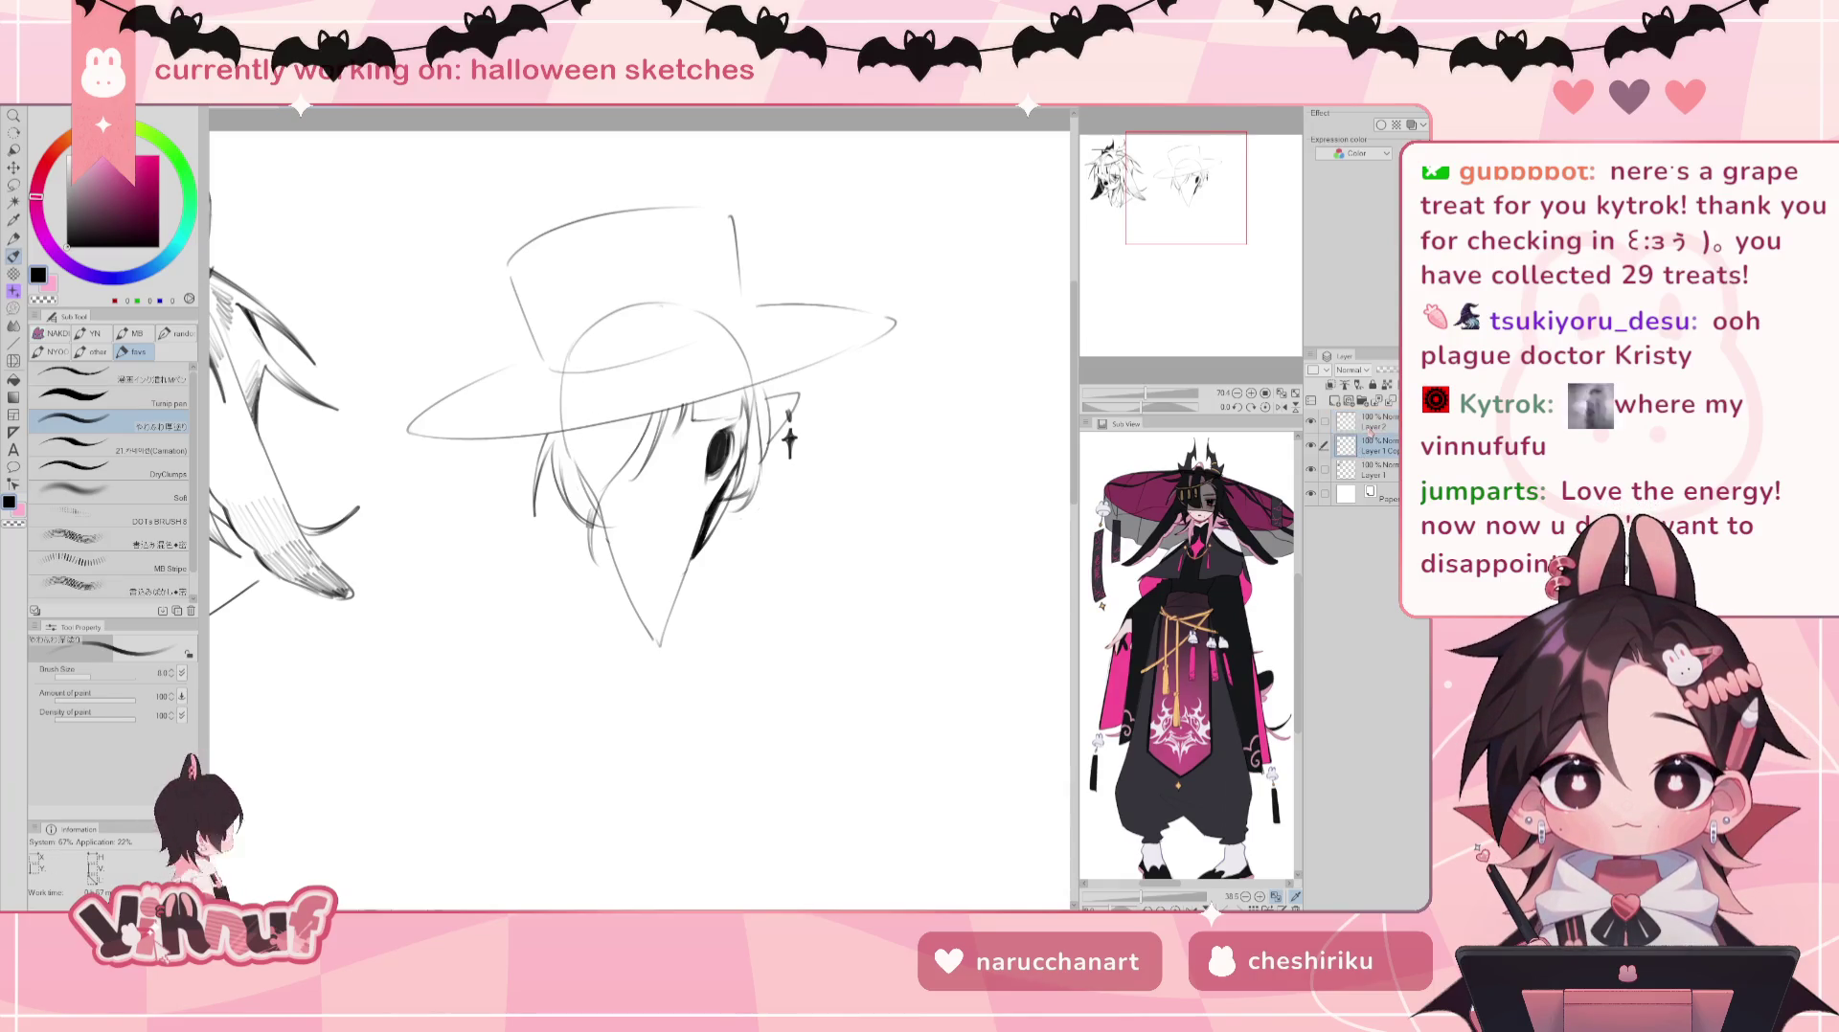
key("e")
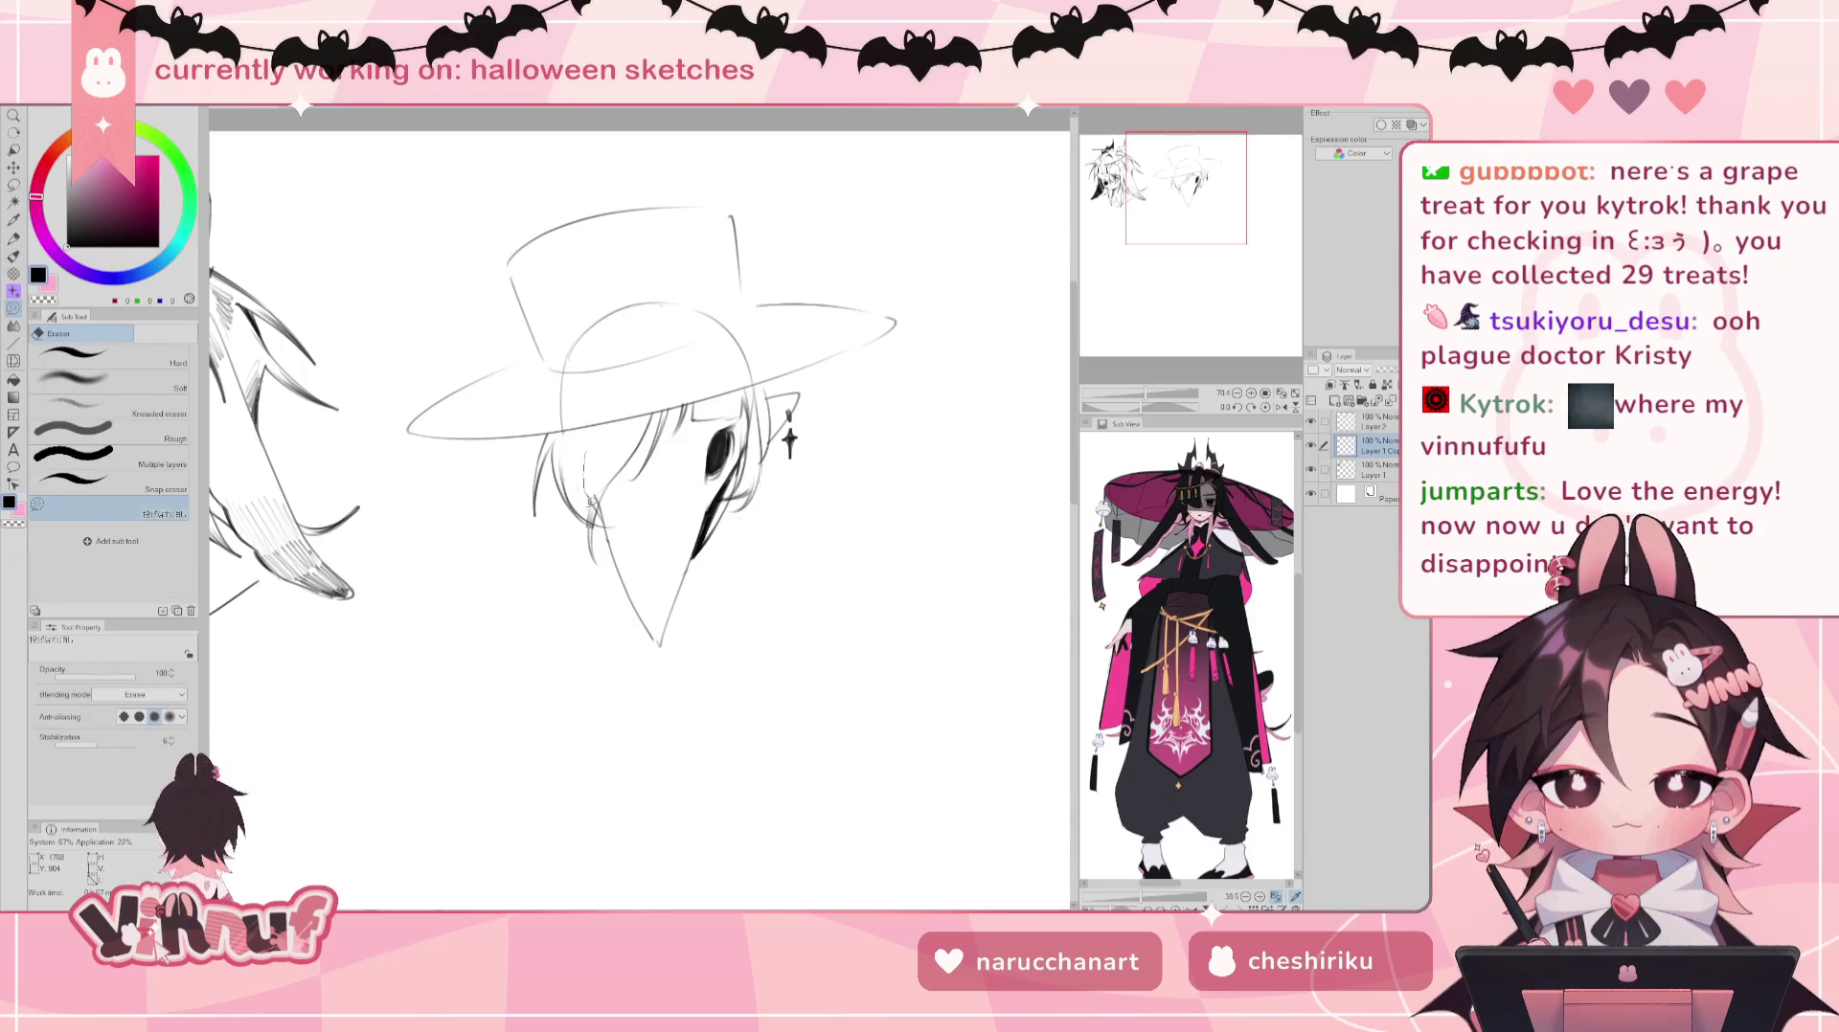
left_click_drag(590, 478, 590, 508)
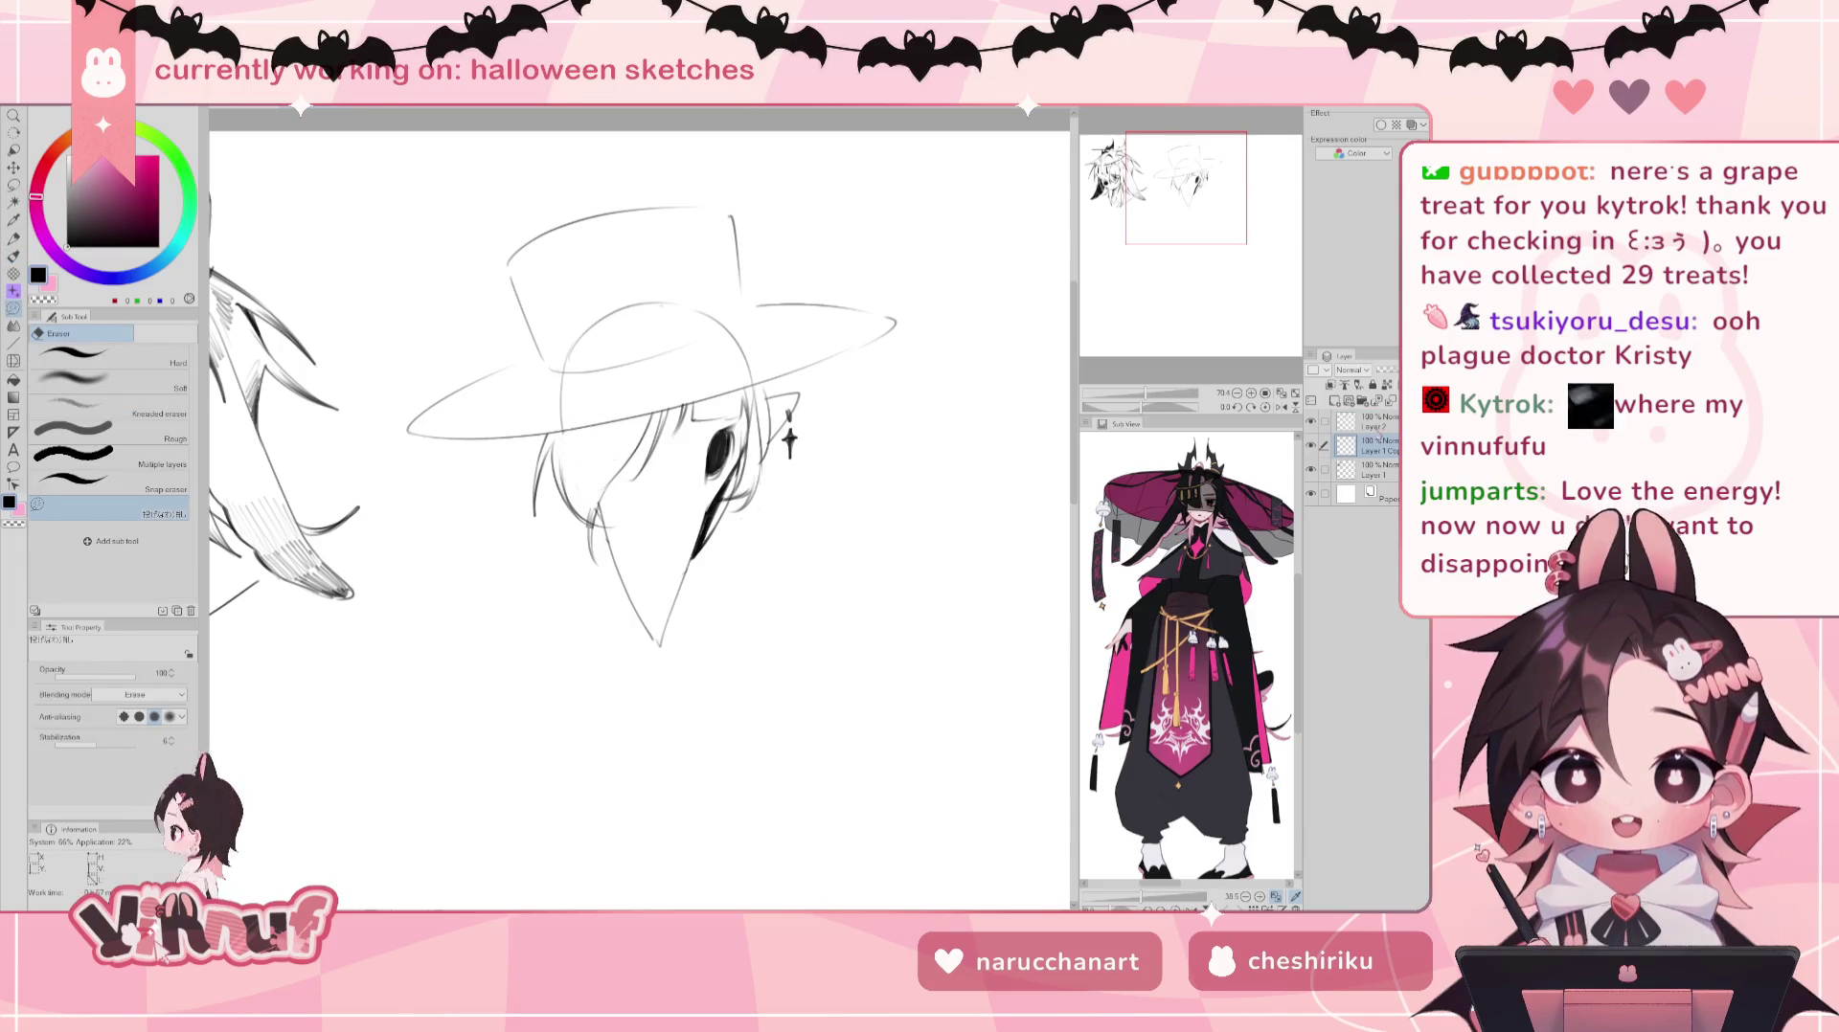
left_click(1311, 445)
left_click(1310, 446)
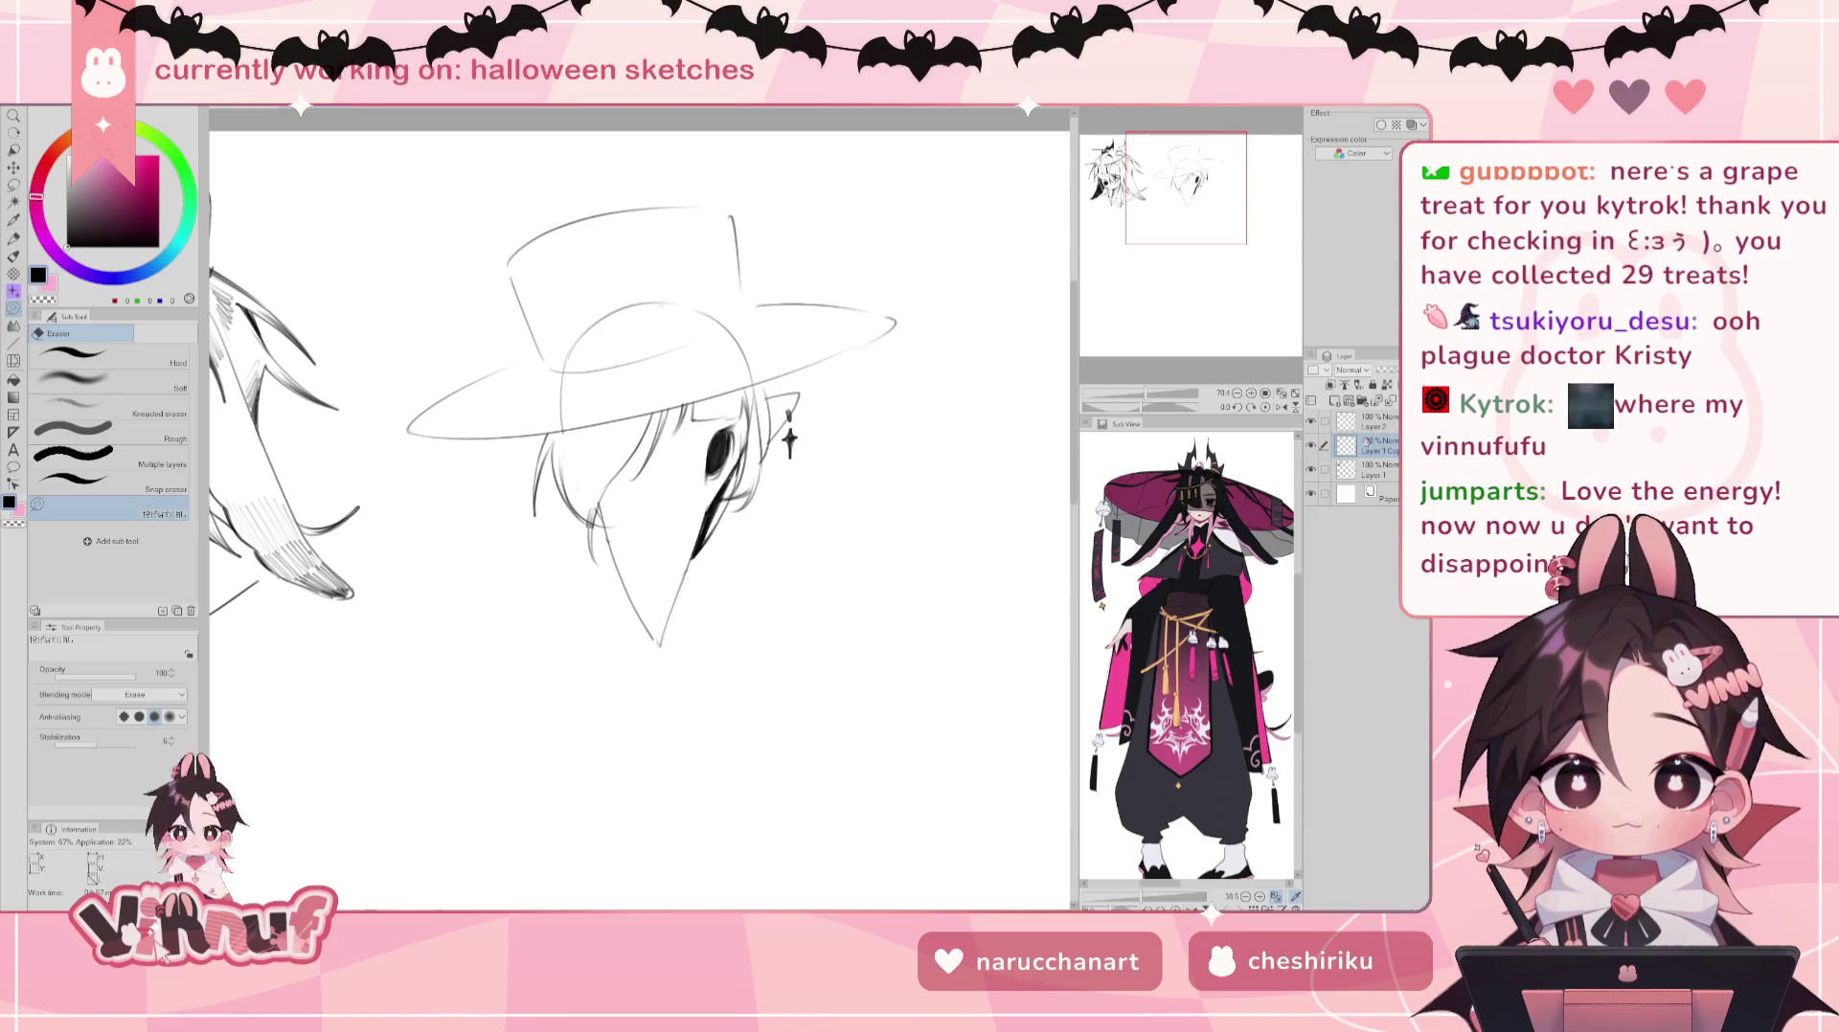
key("b")
left_click(1374, 418)
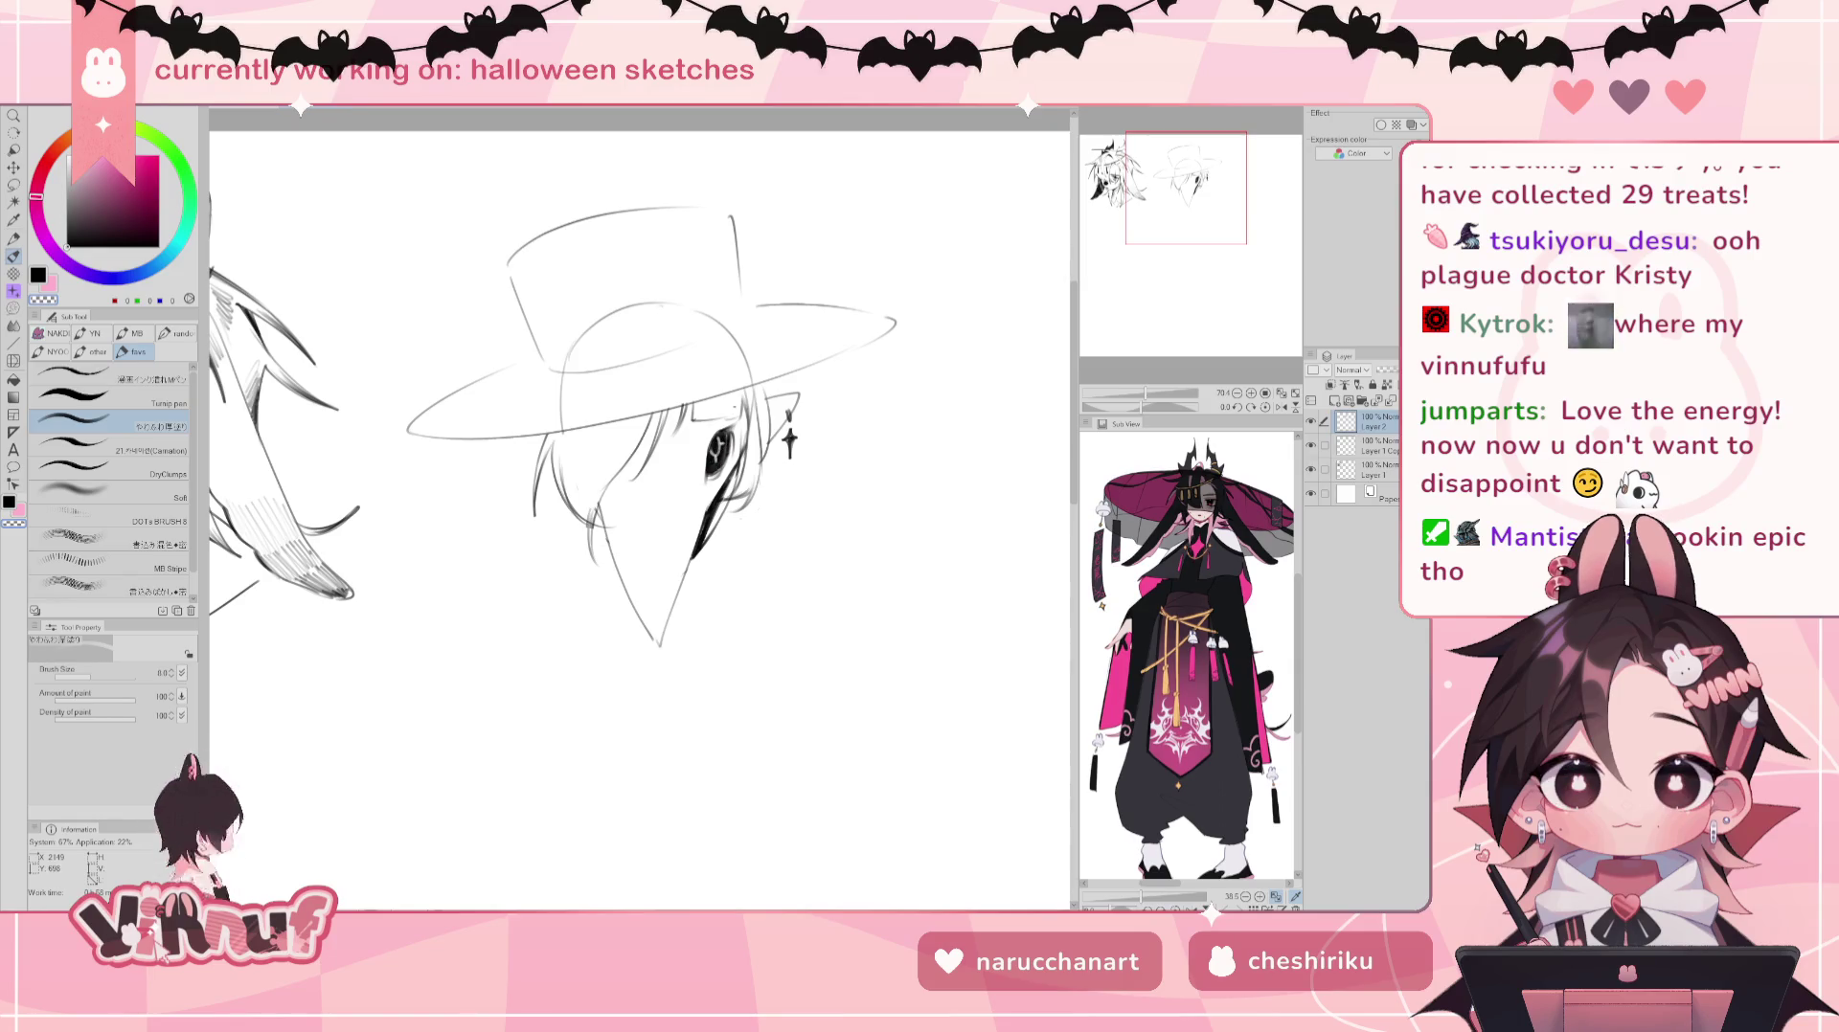
Step: Mirror the view and add a short line along the beak's edge on Layer 2
key("h")
key("h")
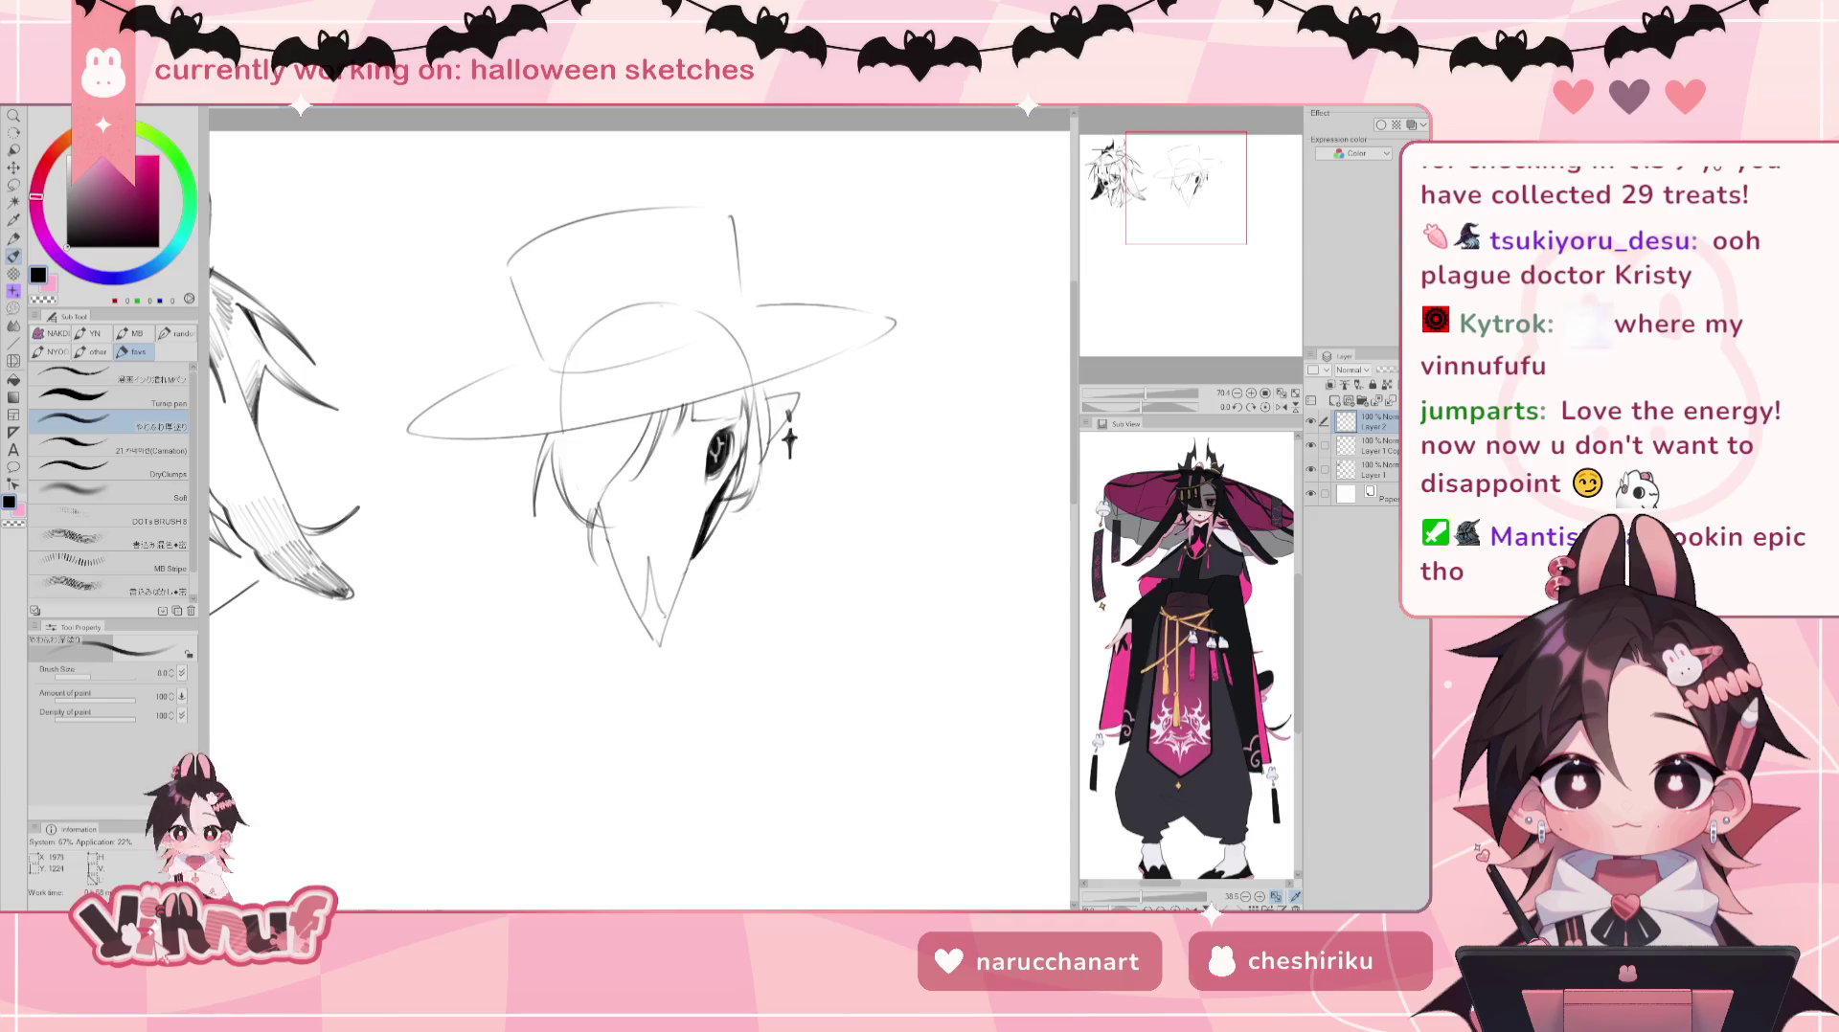
left_click_drag(650, 573, 652, 596)
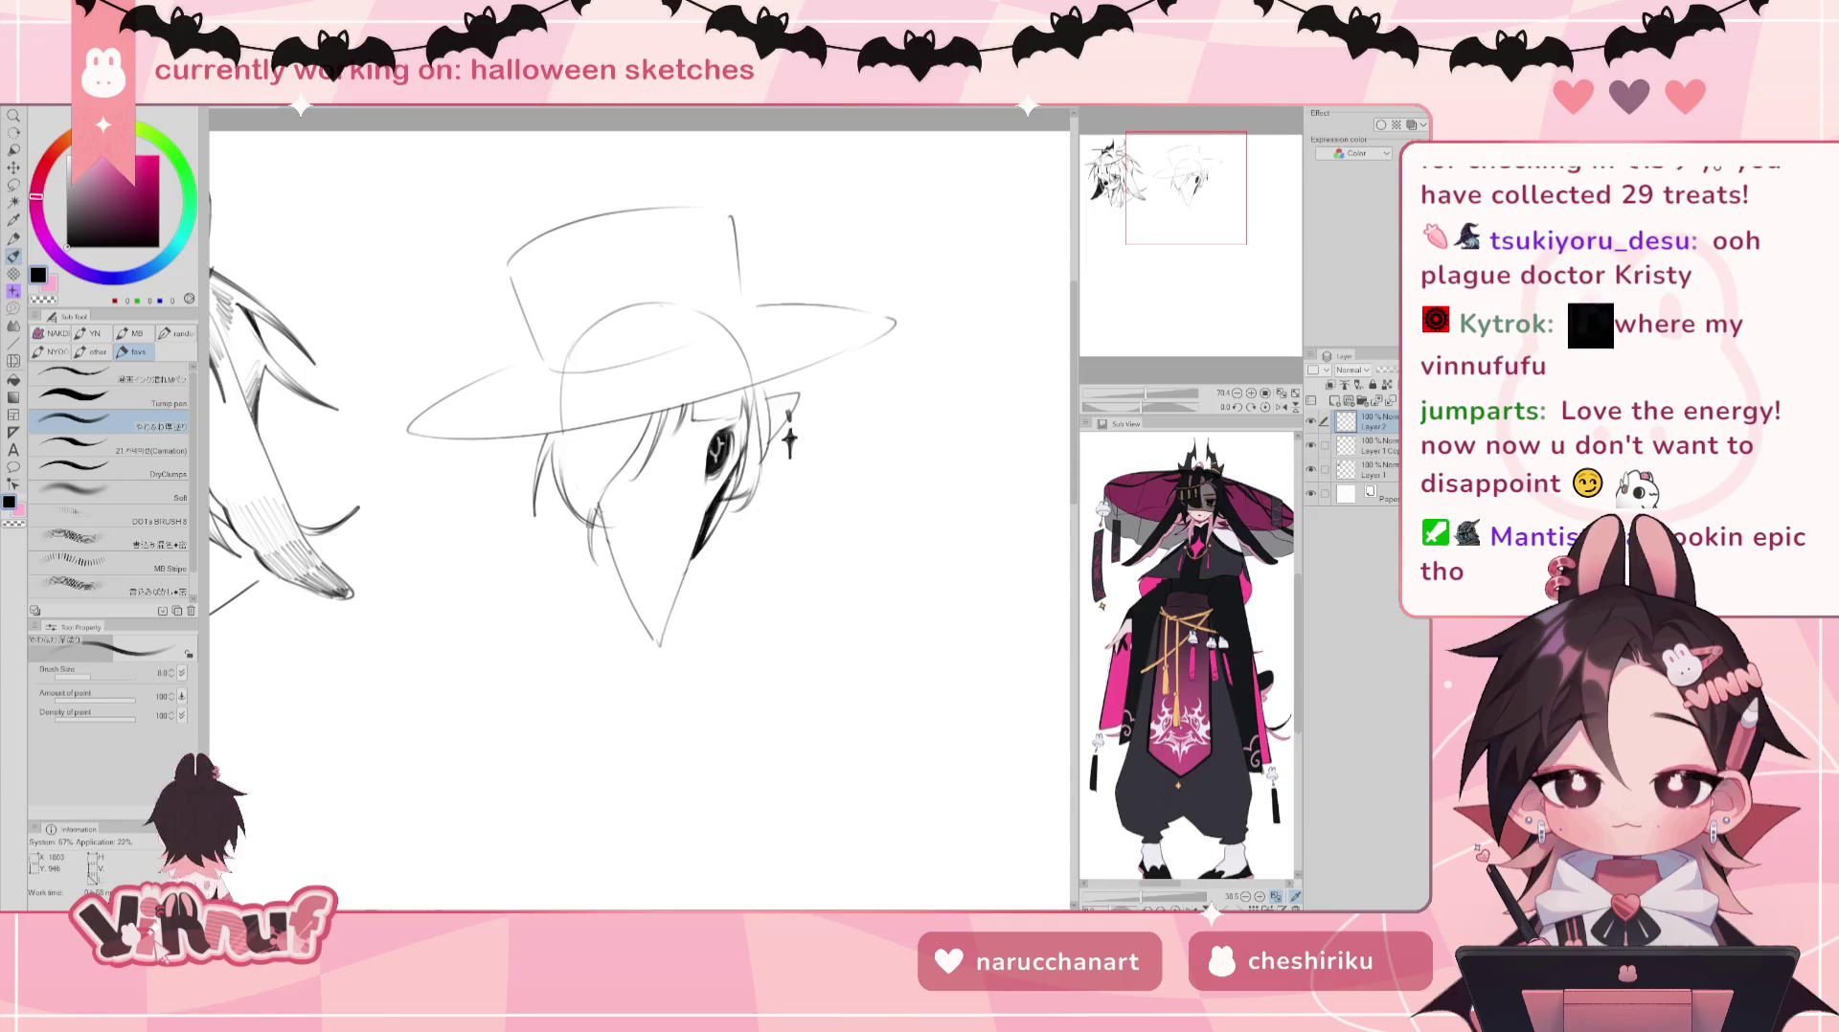
key("e")
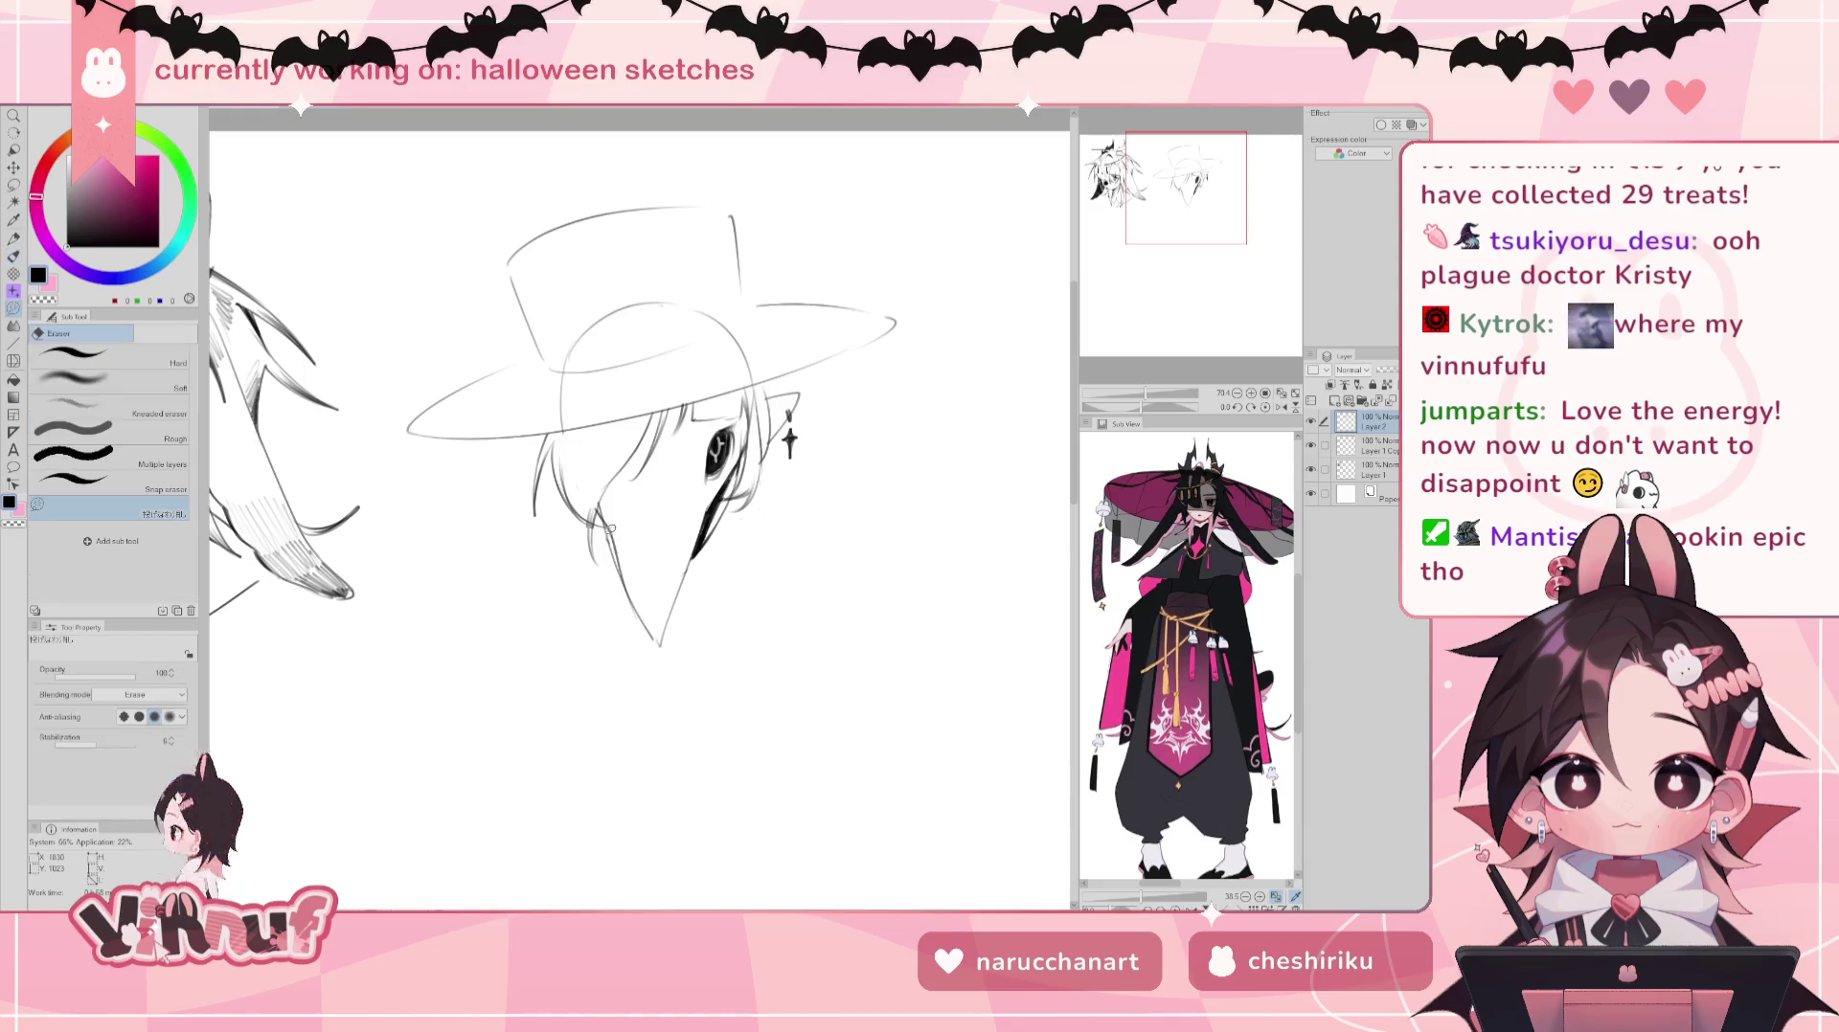
left_click(1383, 455)
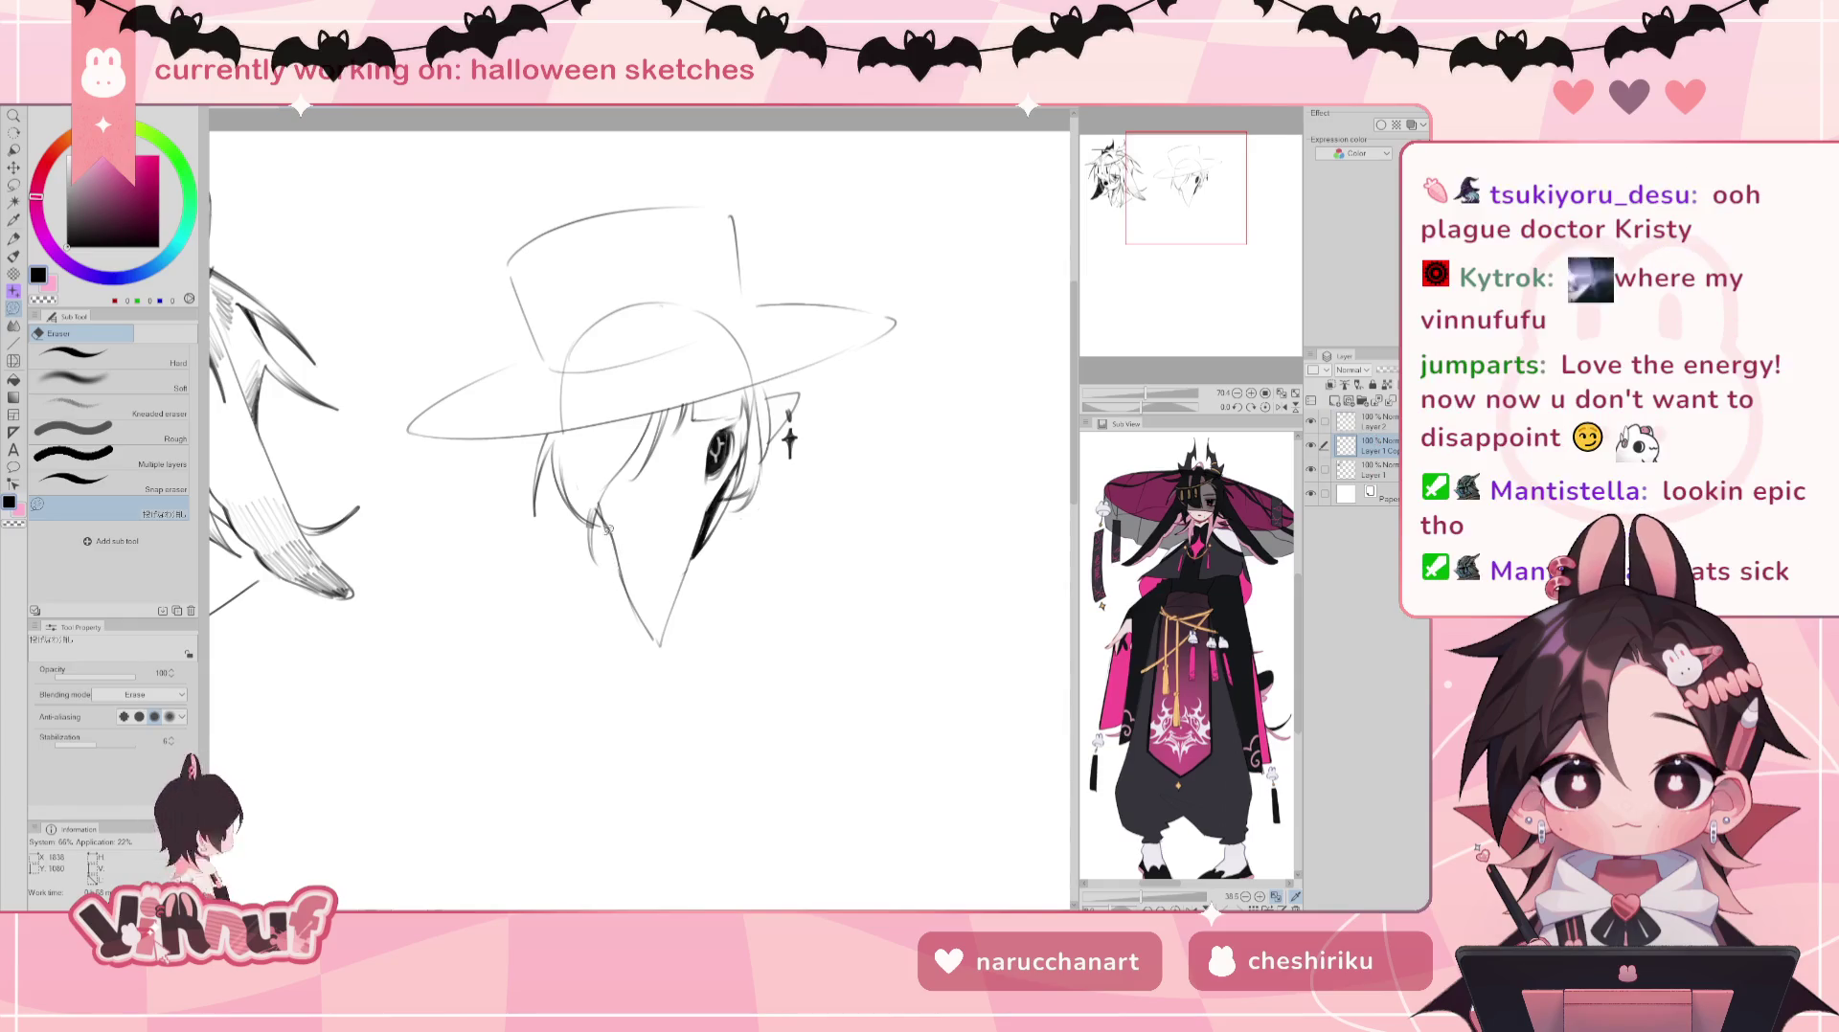
left_click(1375, 423)
key("b")
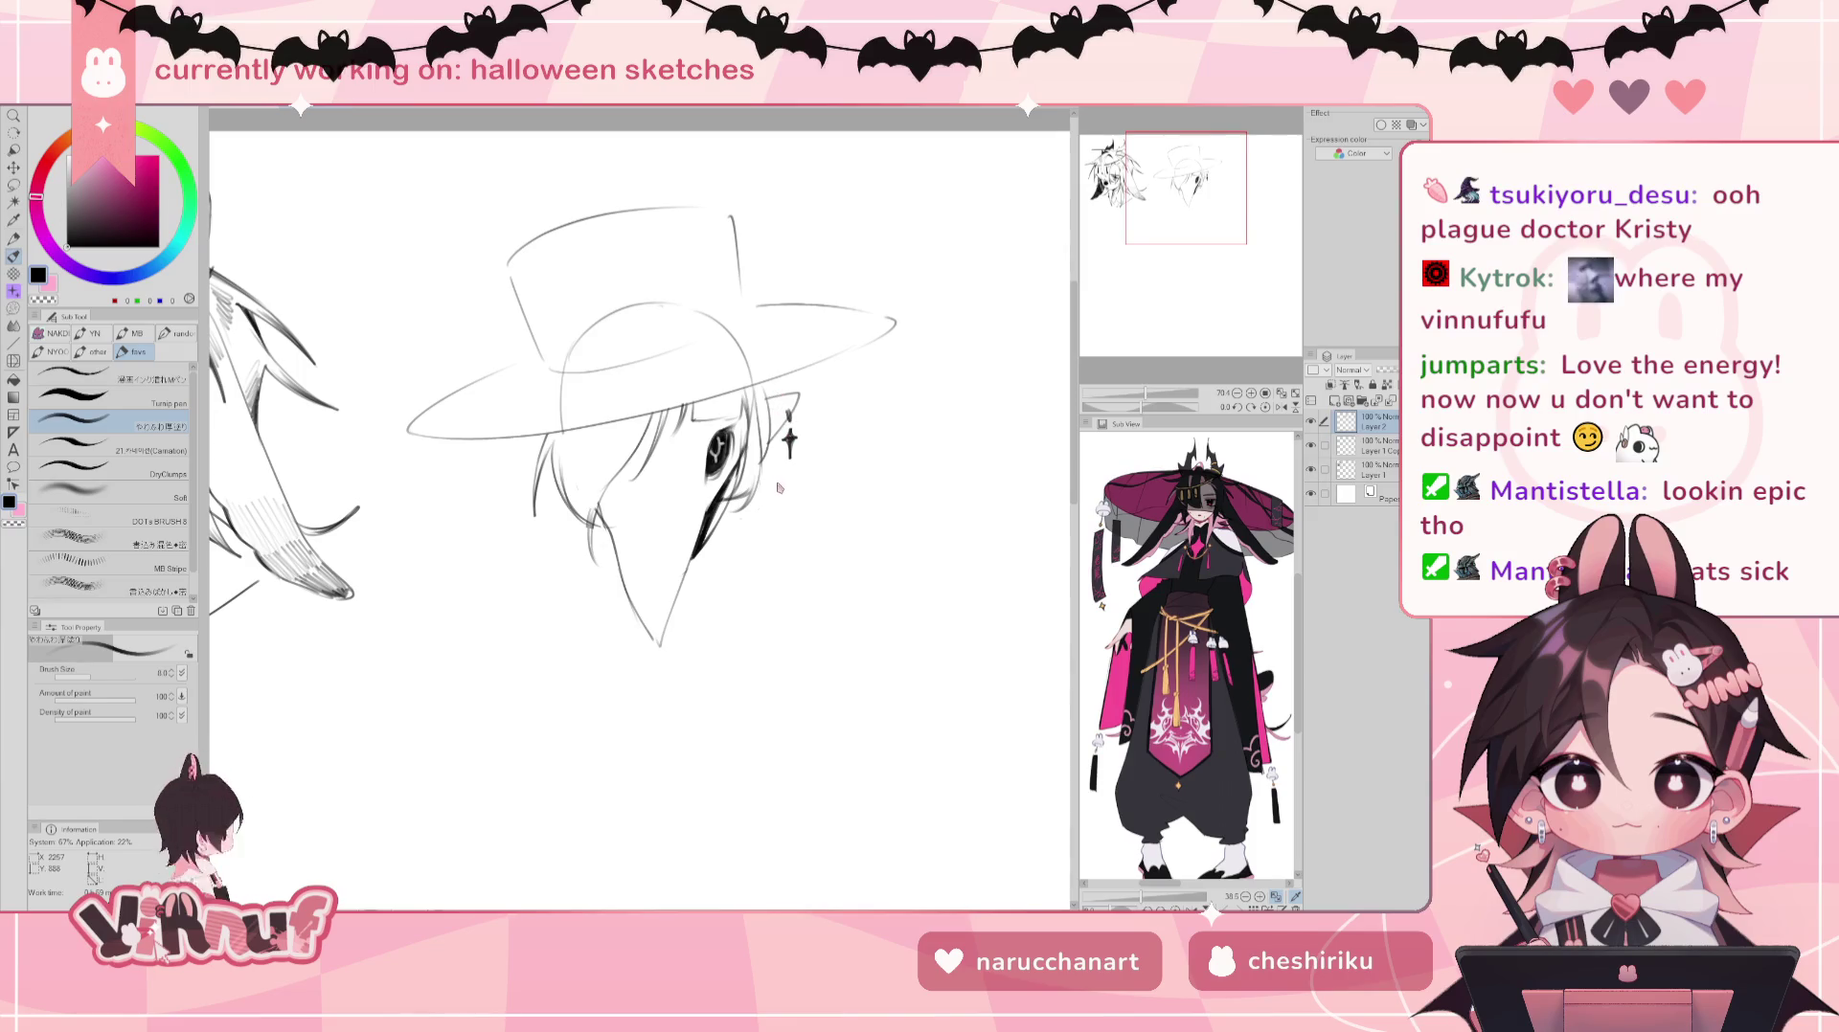
left_click_drag(748, 396, 766, 623)
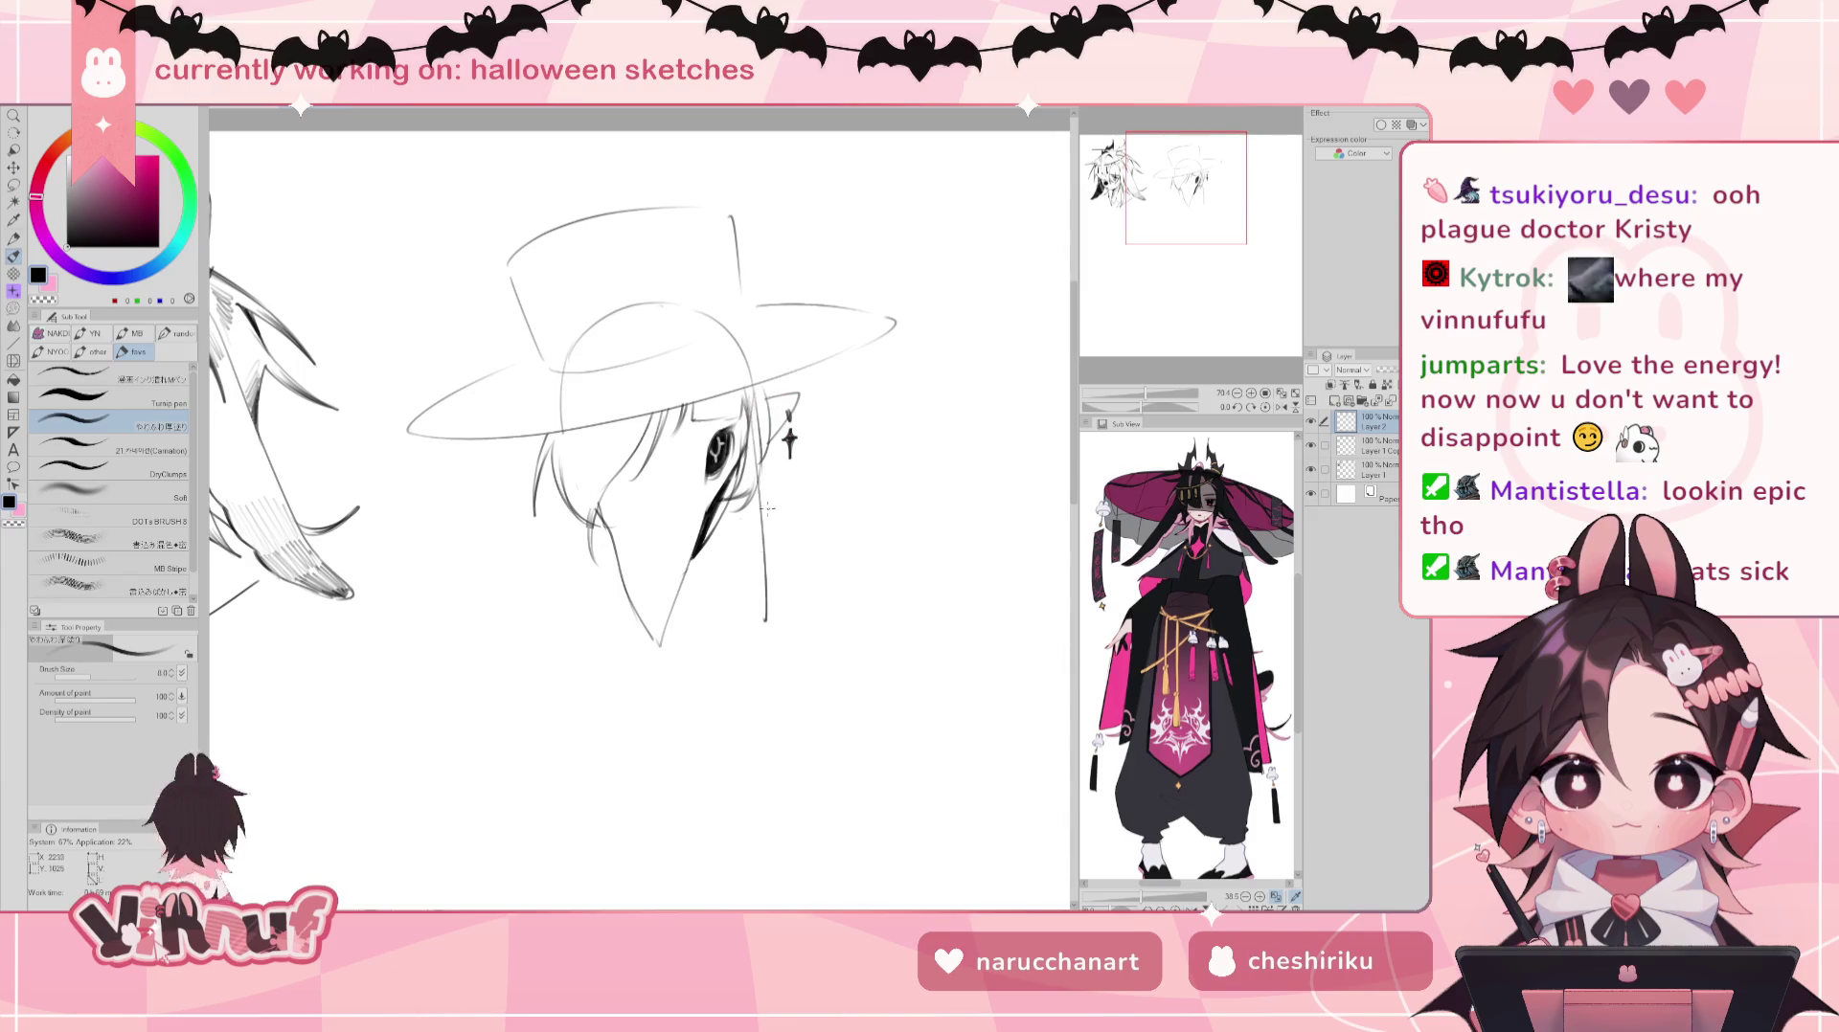
key("ctrl+z")
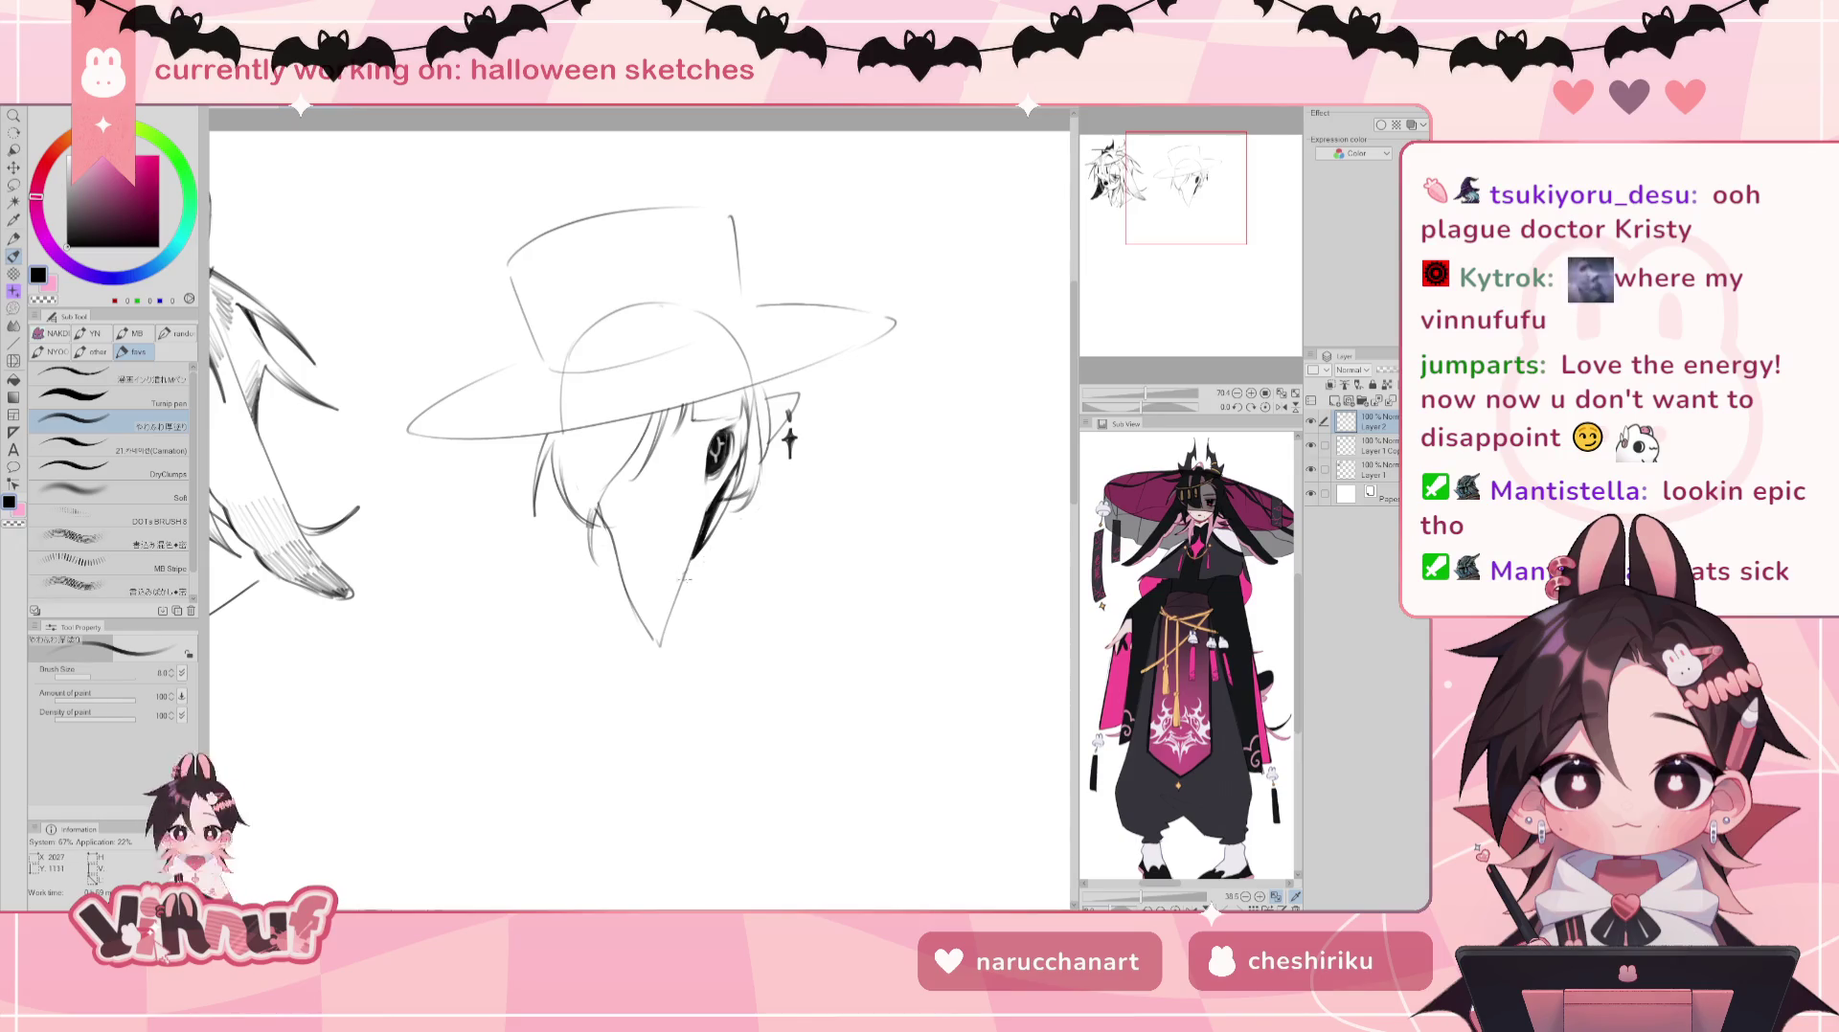
left_click_drag(688, 580, 743, 518)
left_click_drag(614, 576, 603, 535)
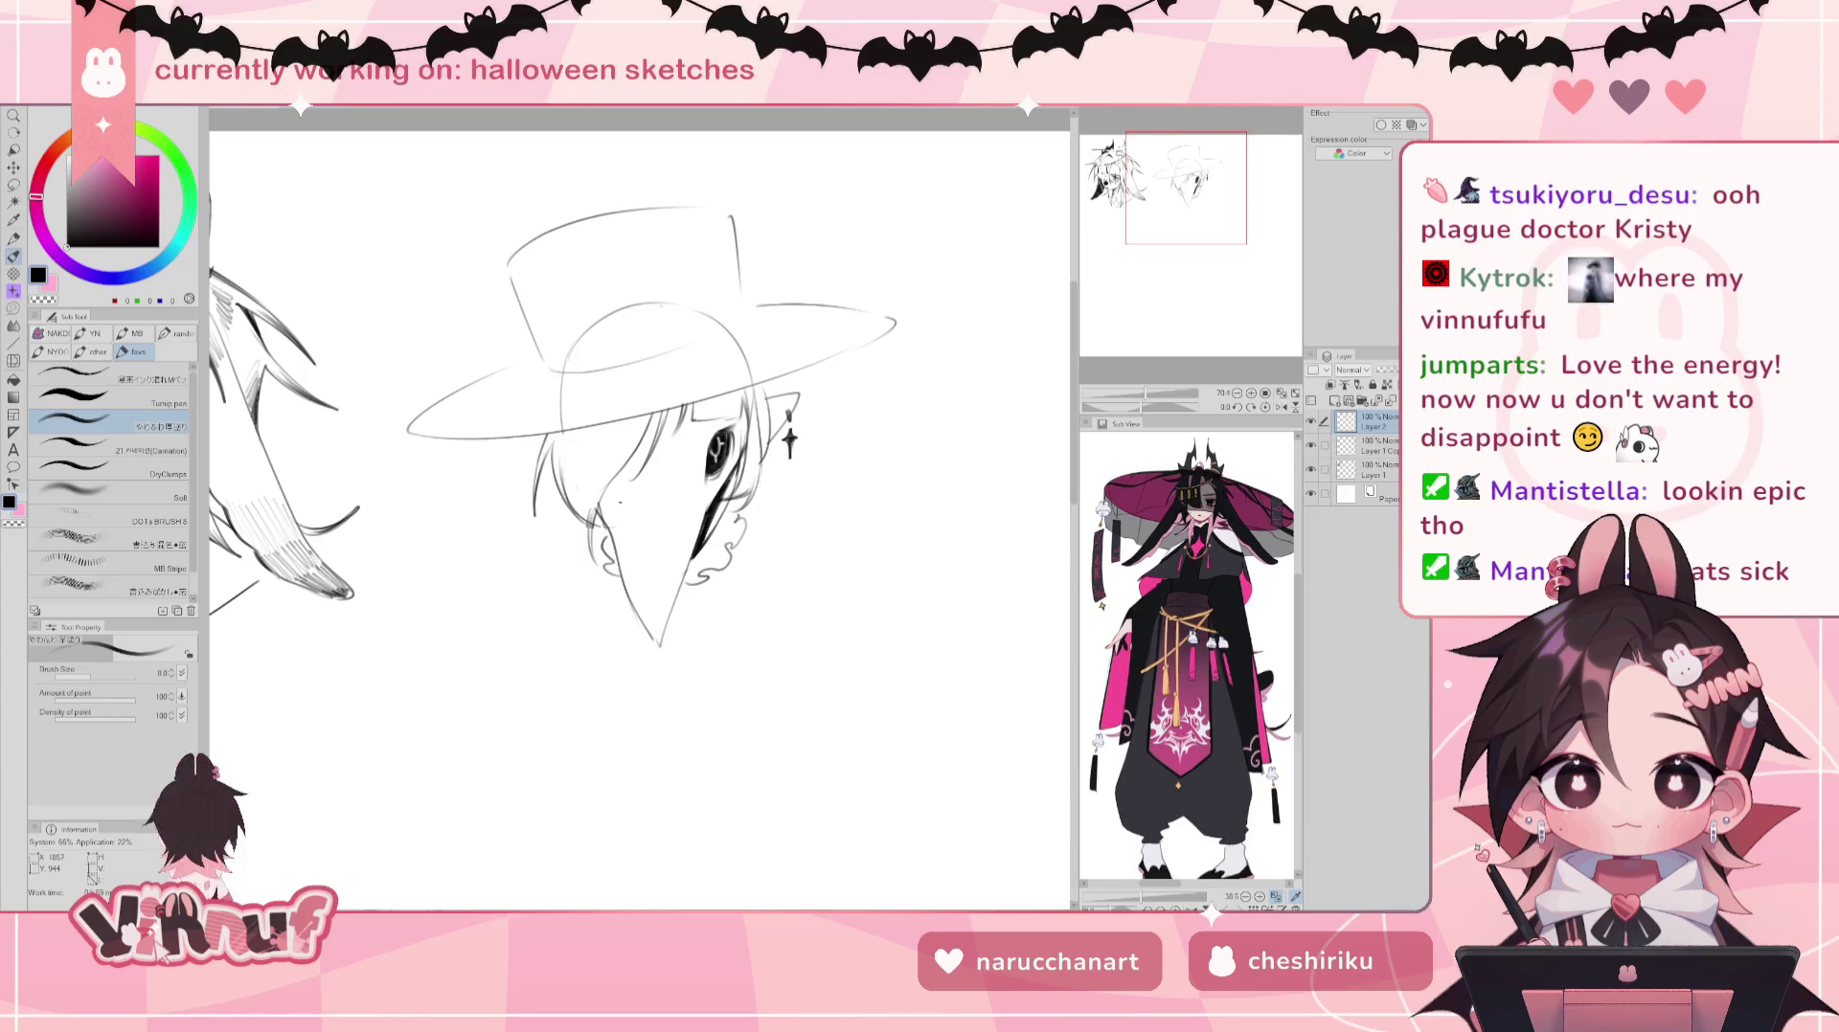
key("ctrl+z")
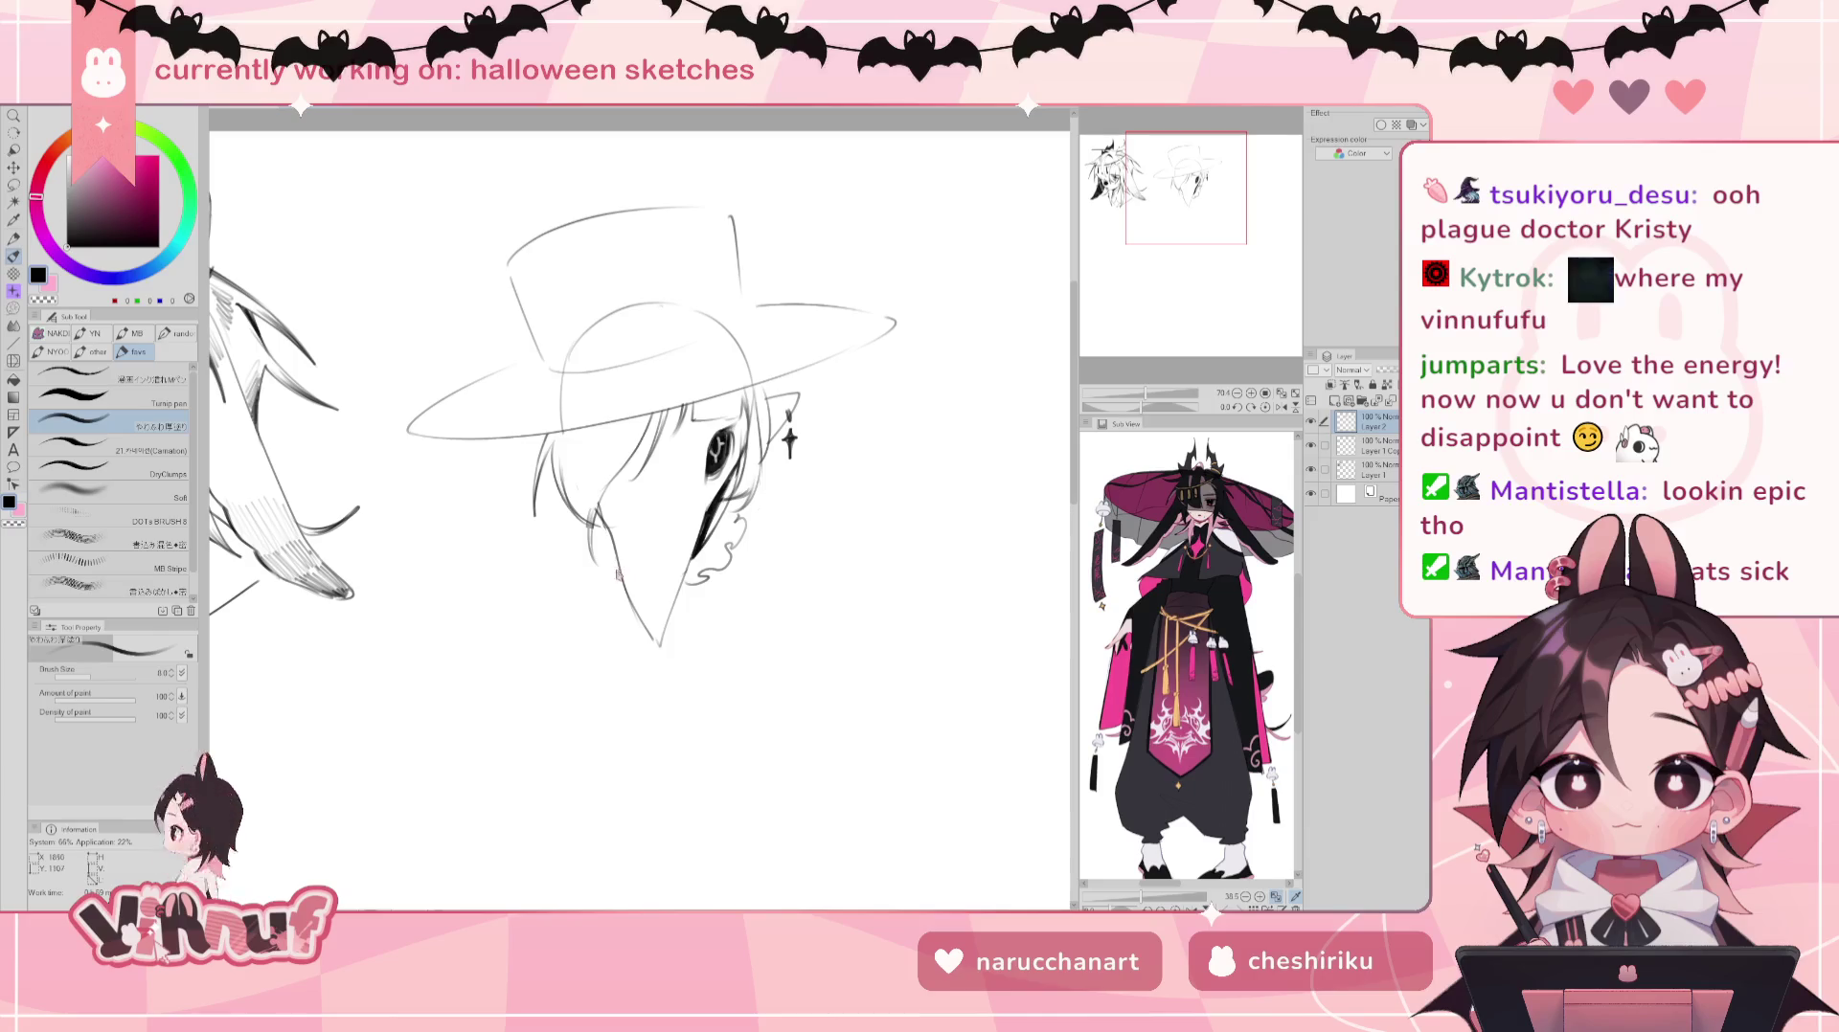
key("ctrl+z")
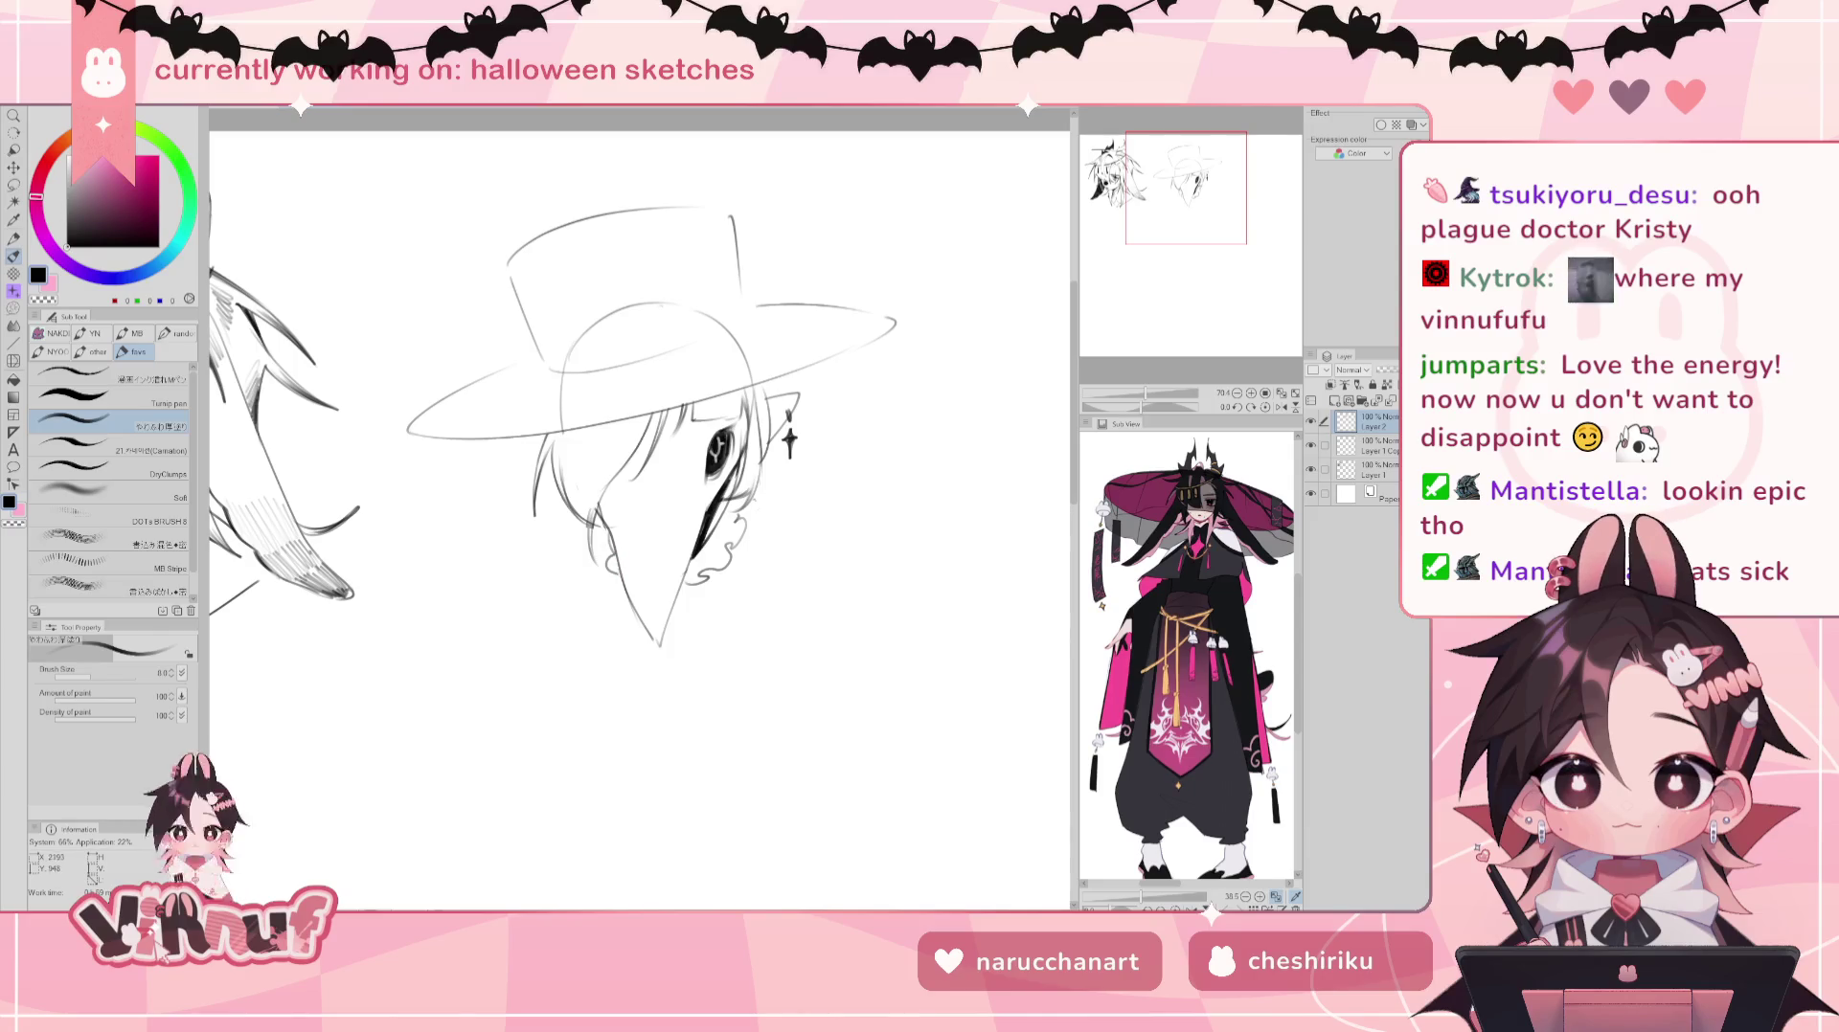
left_click_drag(680, 591, 711, 609)
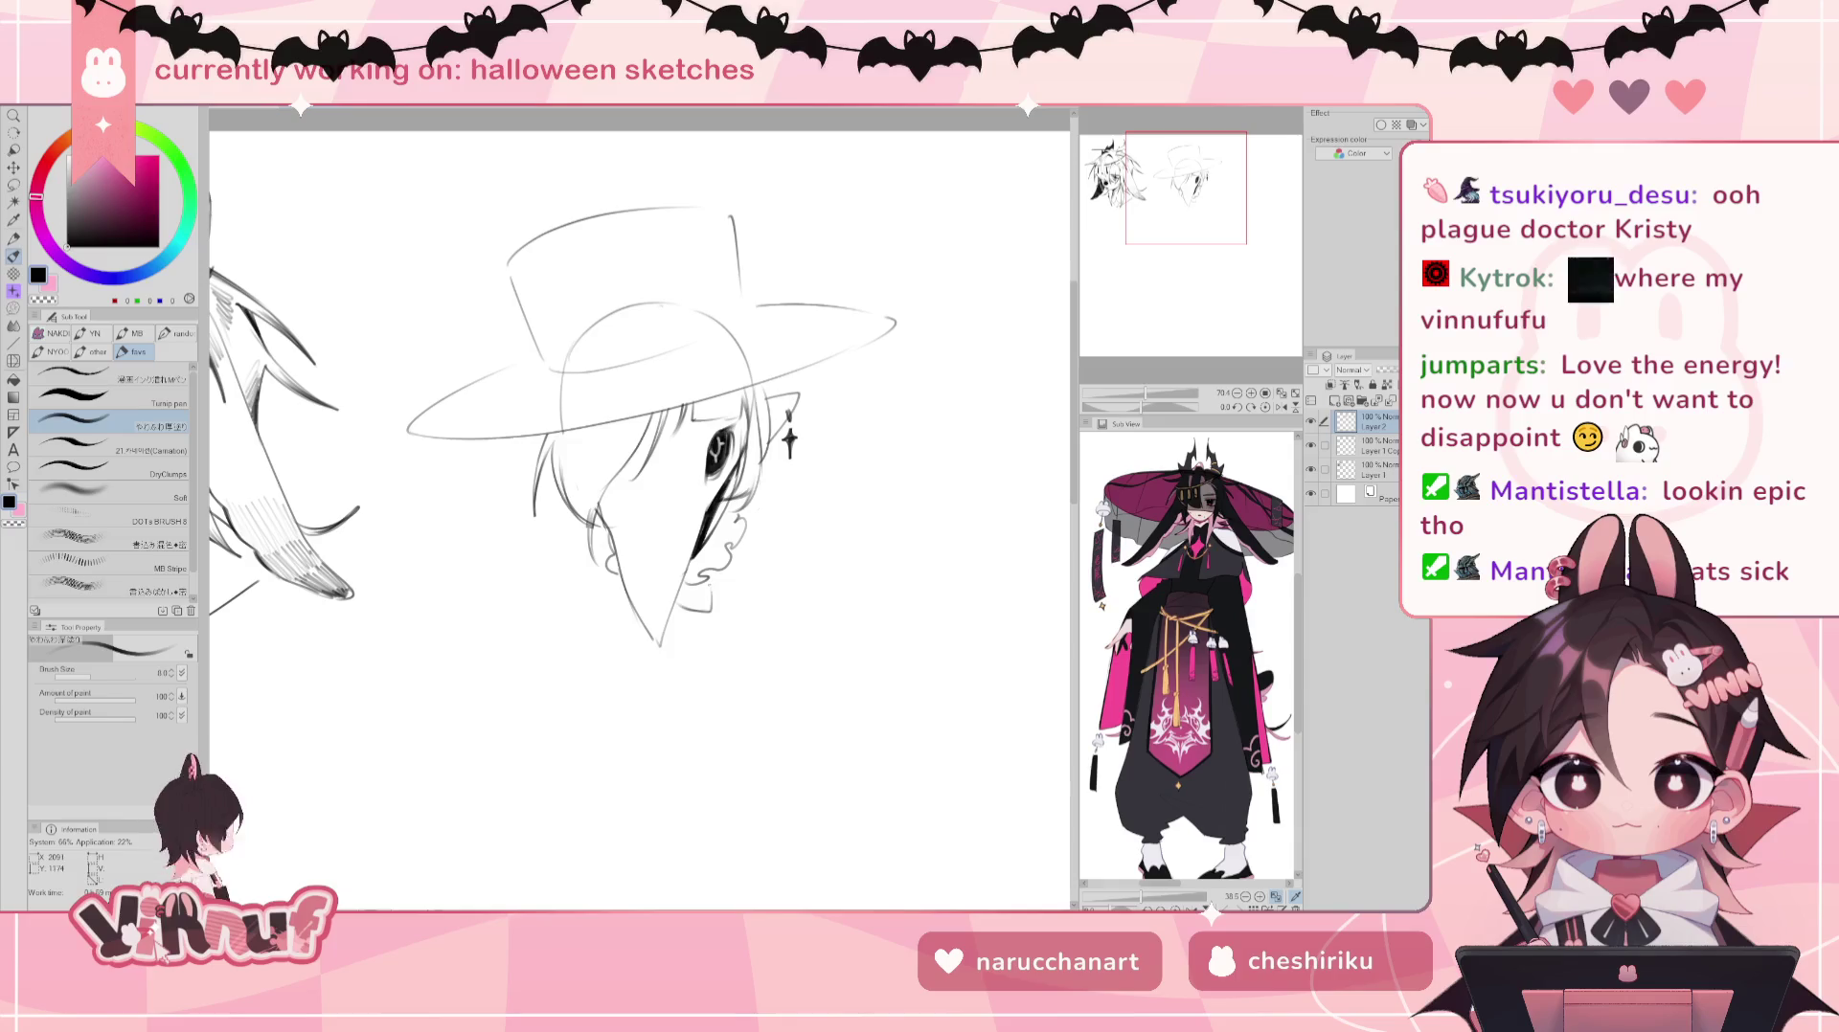
key("ctrl+z")
key("ctrl+z")
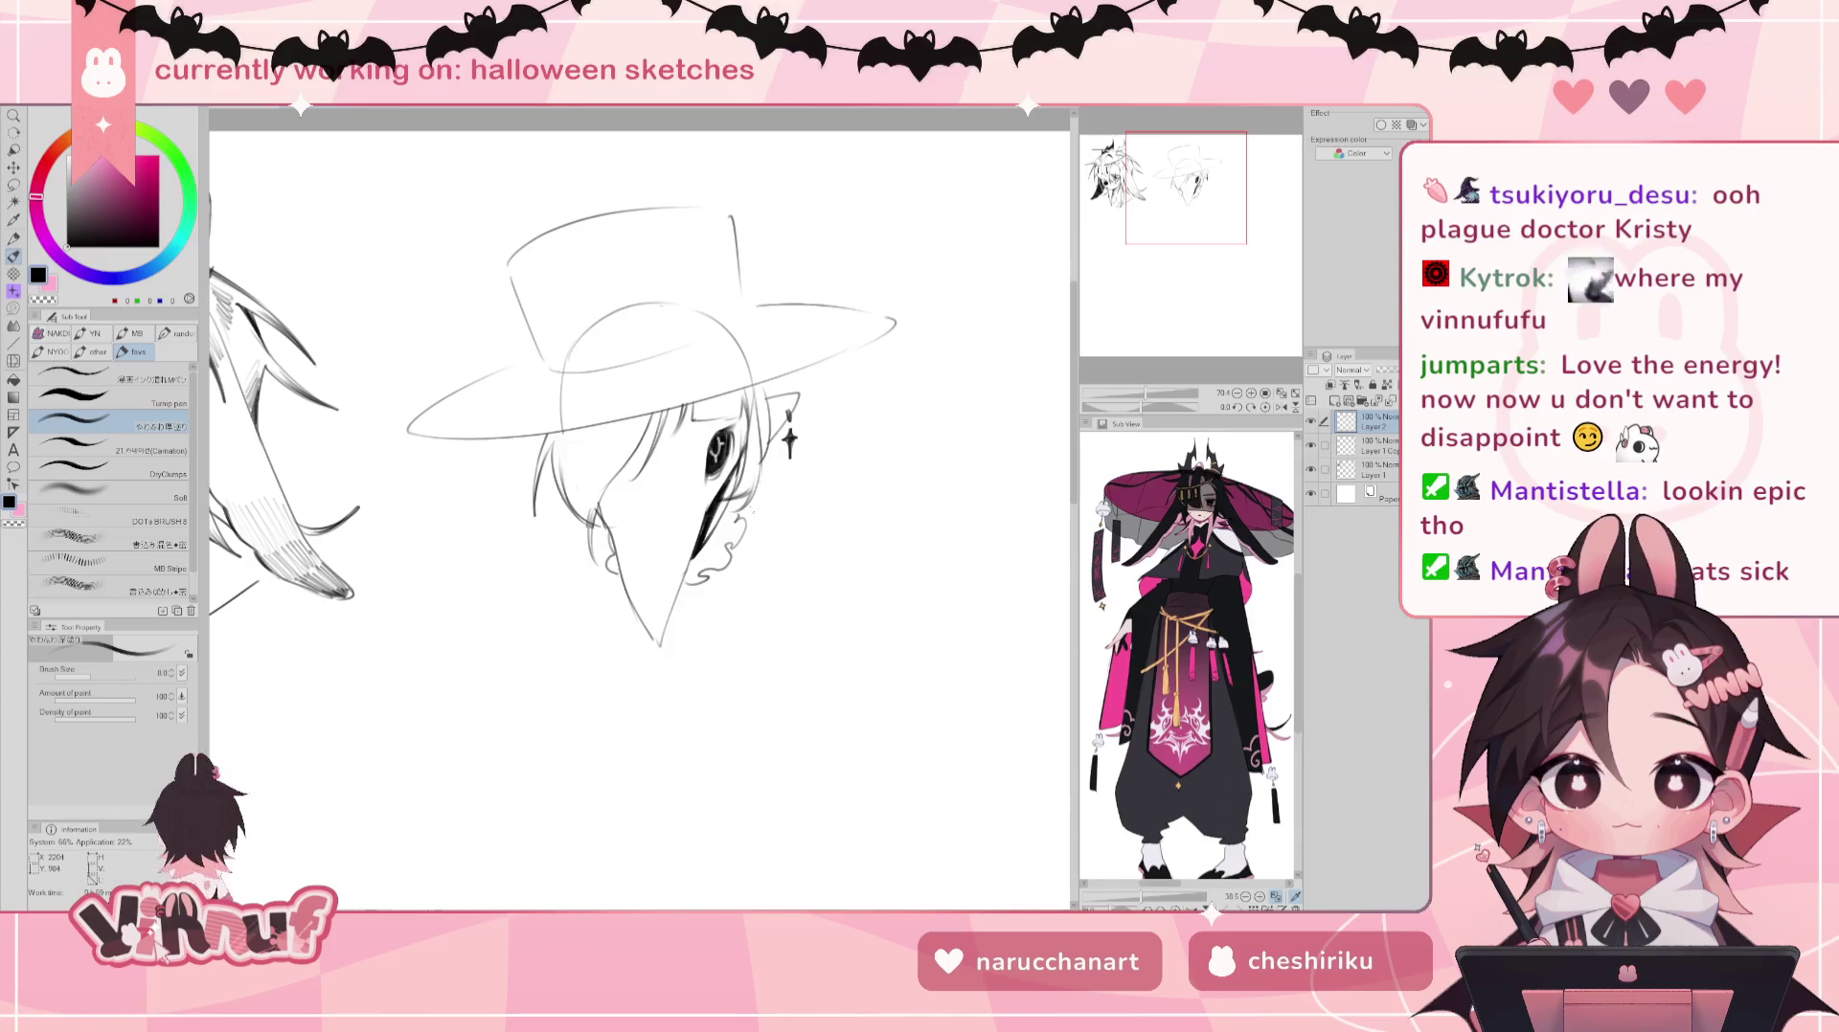
left_click_drag(743, 541, 707, 603)
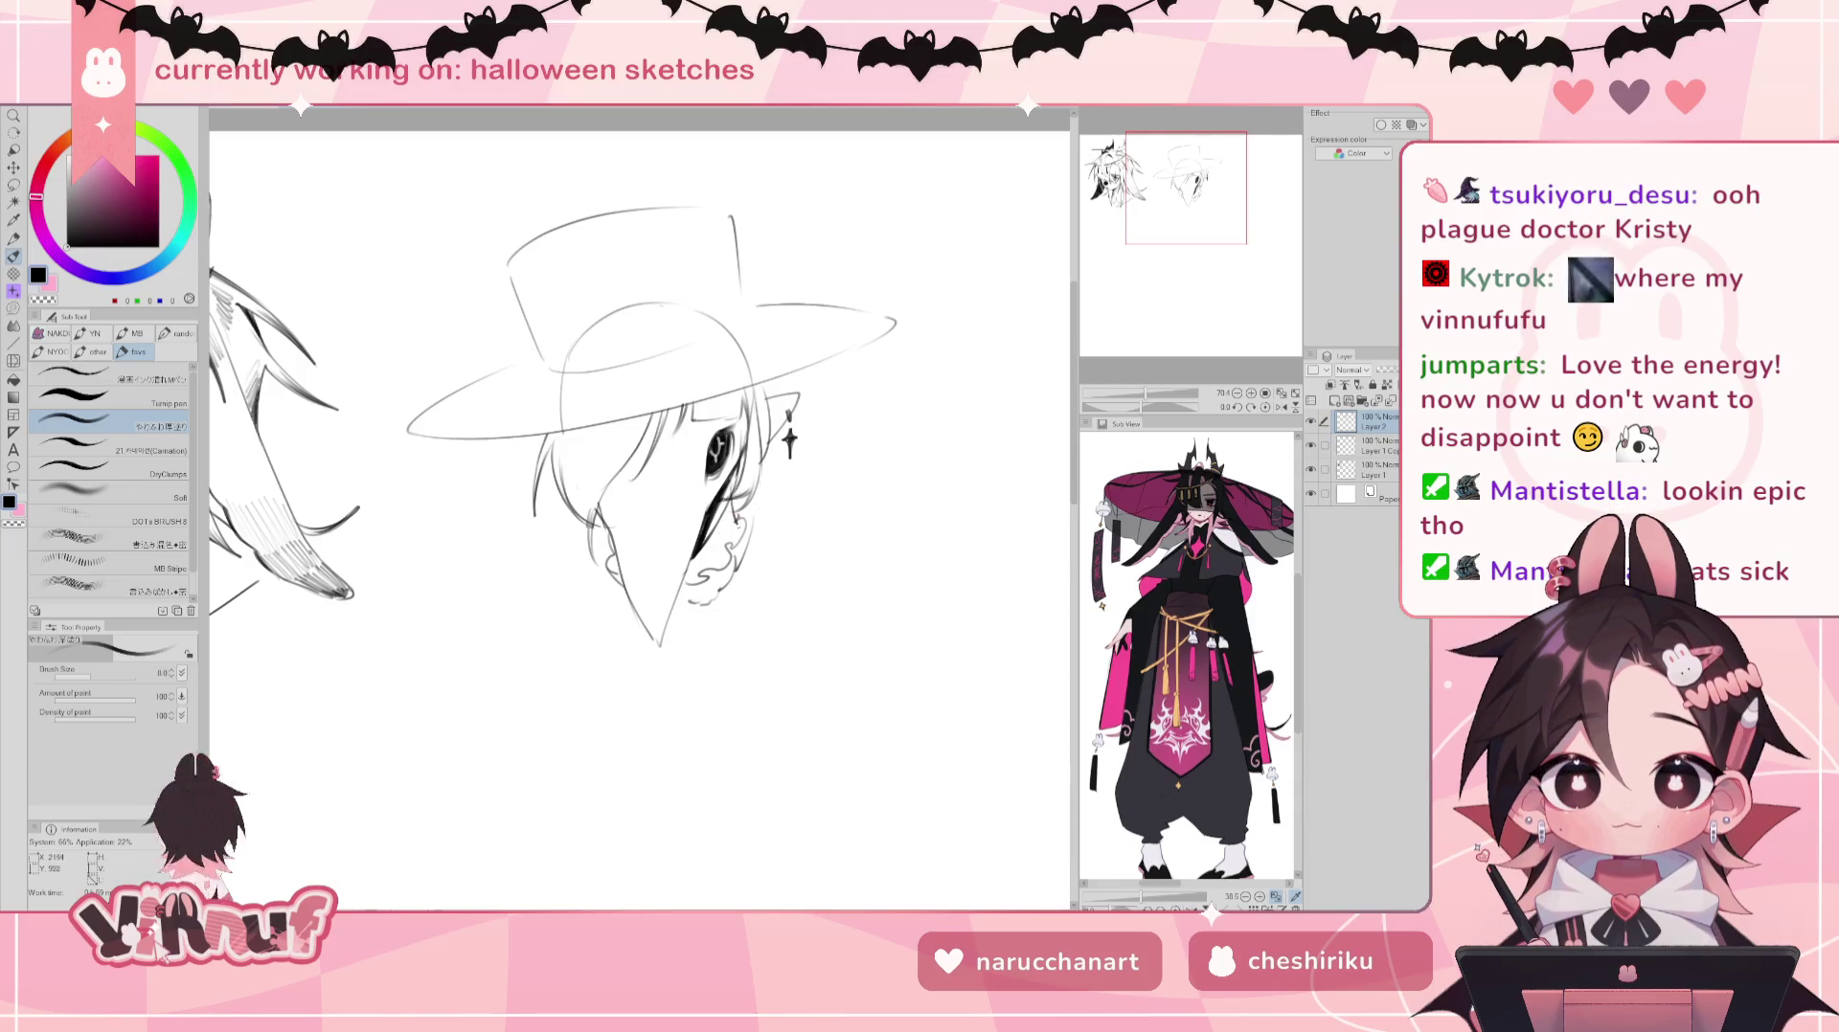
key("ctrl+z")
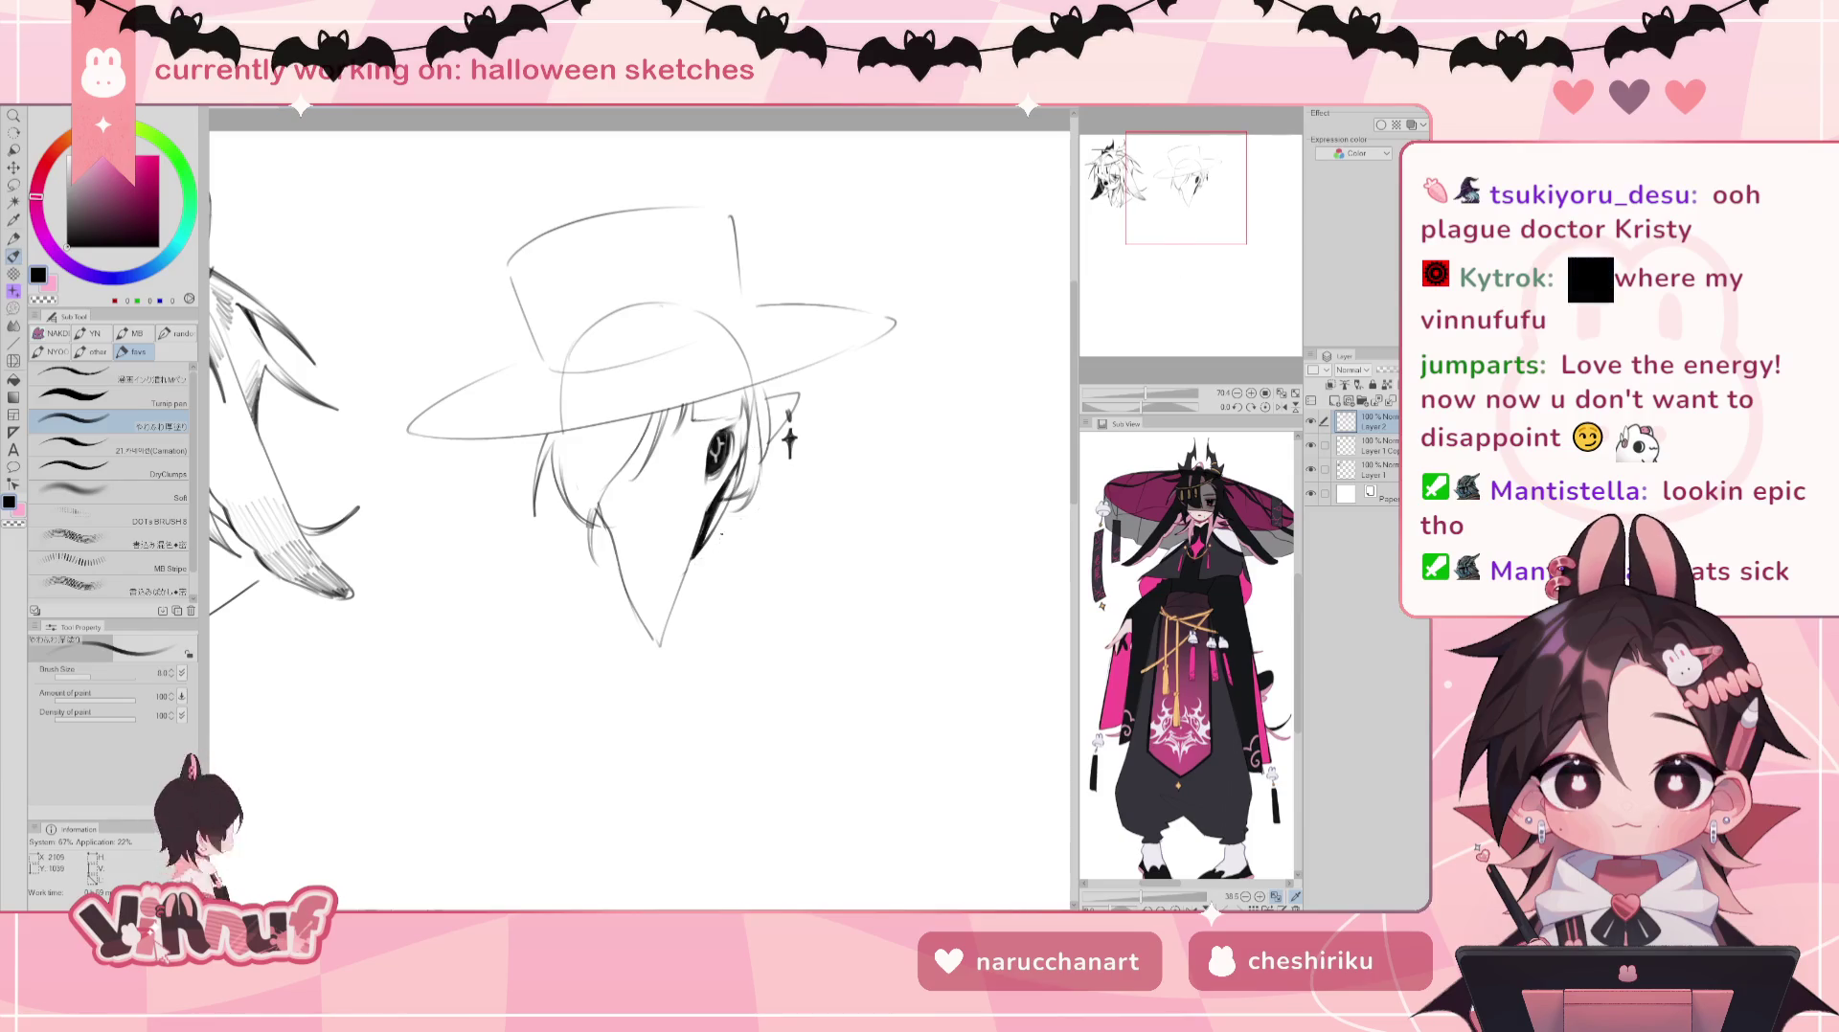
key("e")
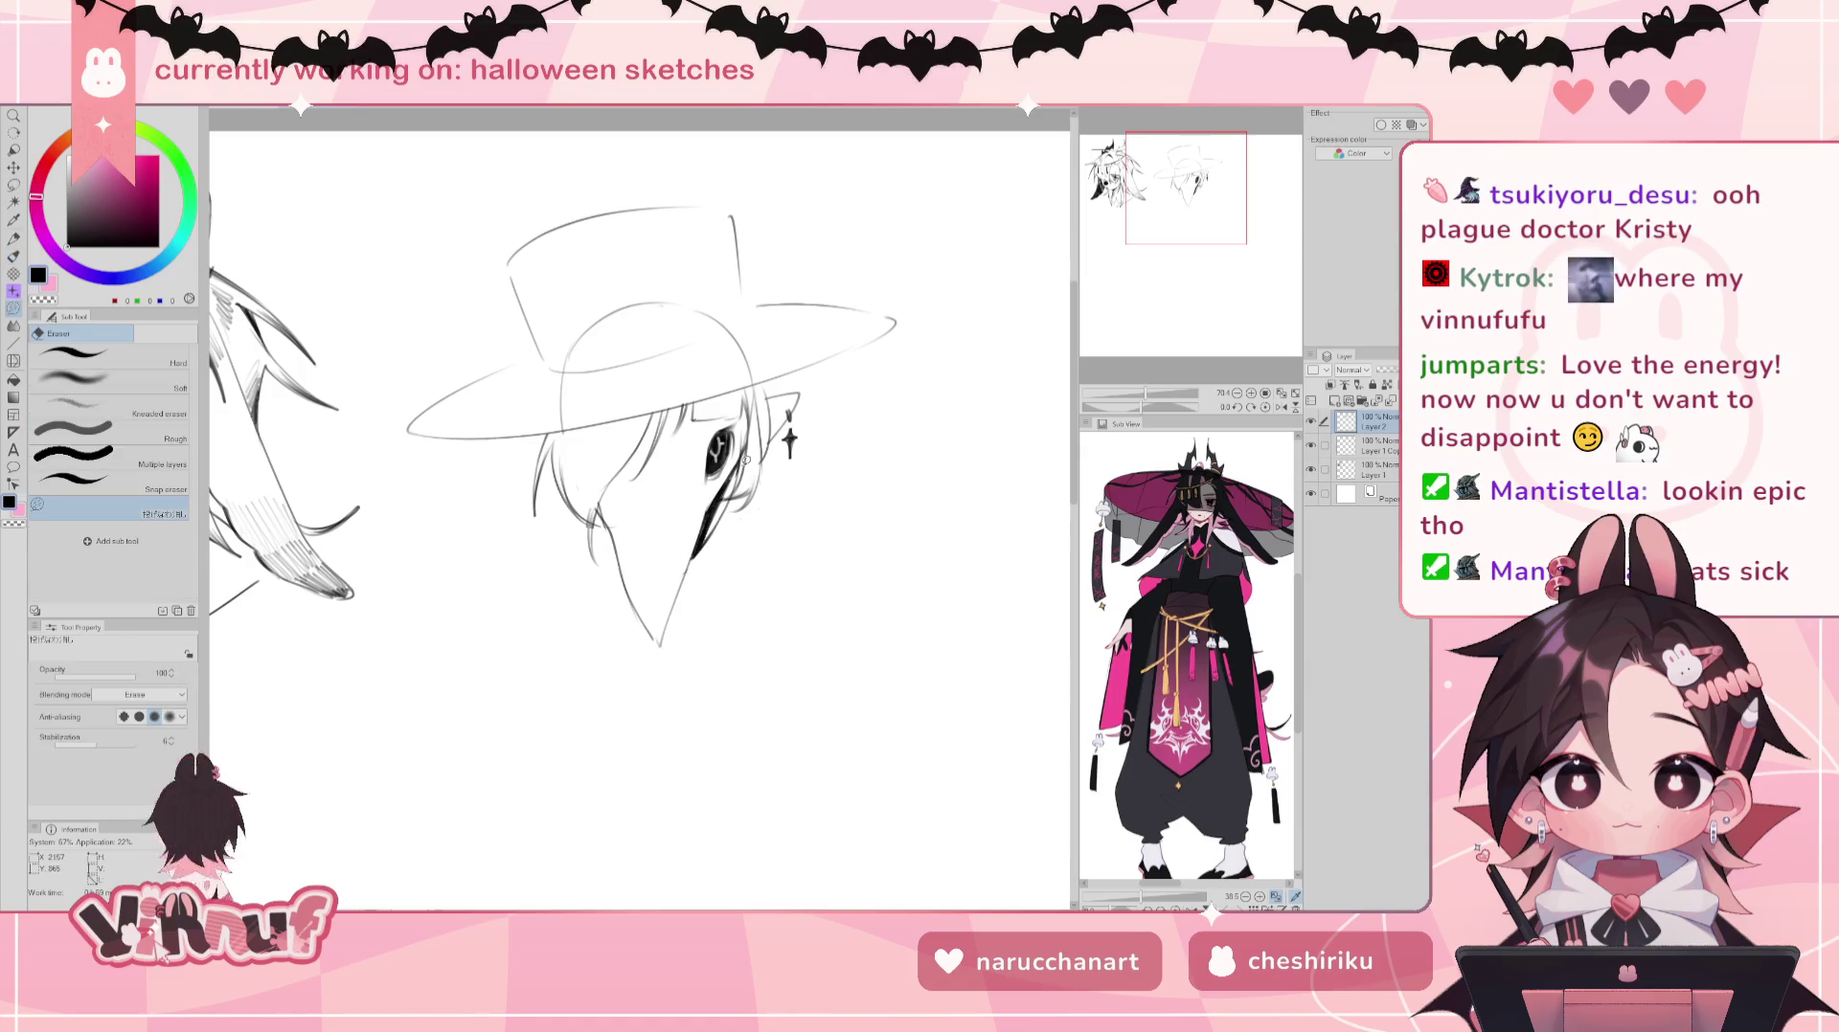
Step: Compare the Layer 1 Copy sketch and merge Layer 2 down into it
left_click(1362, 448)
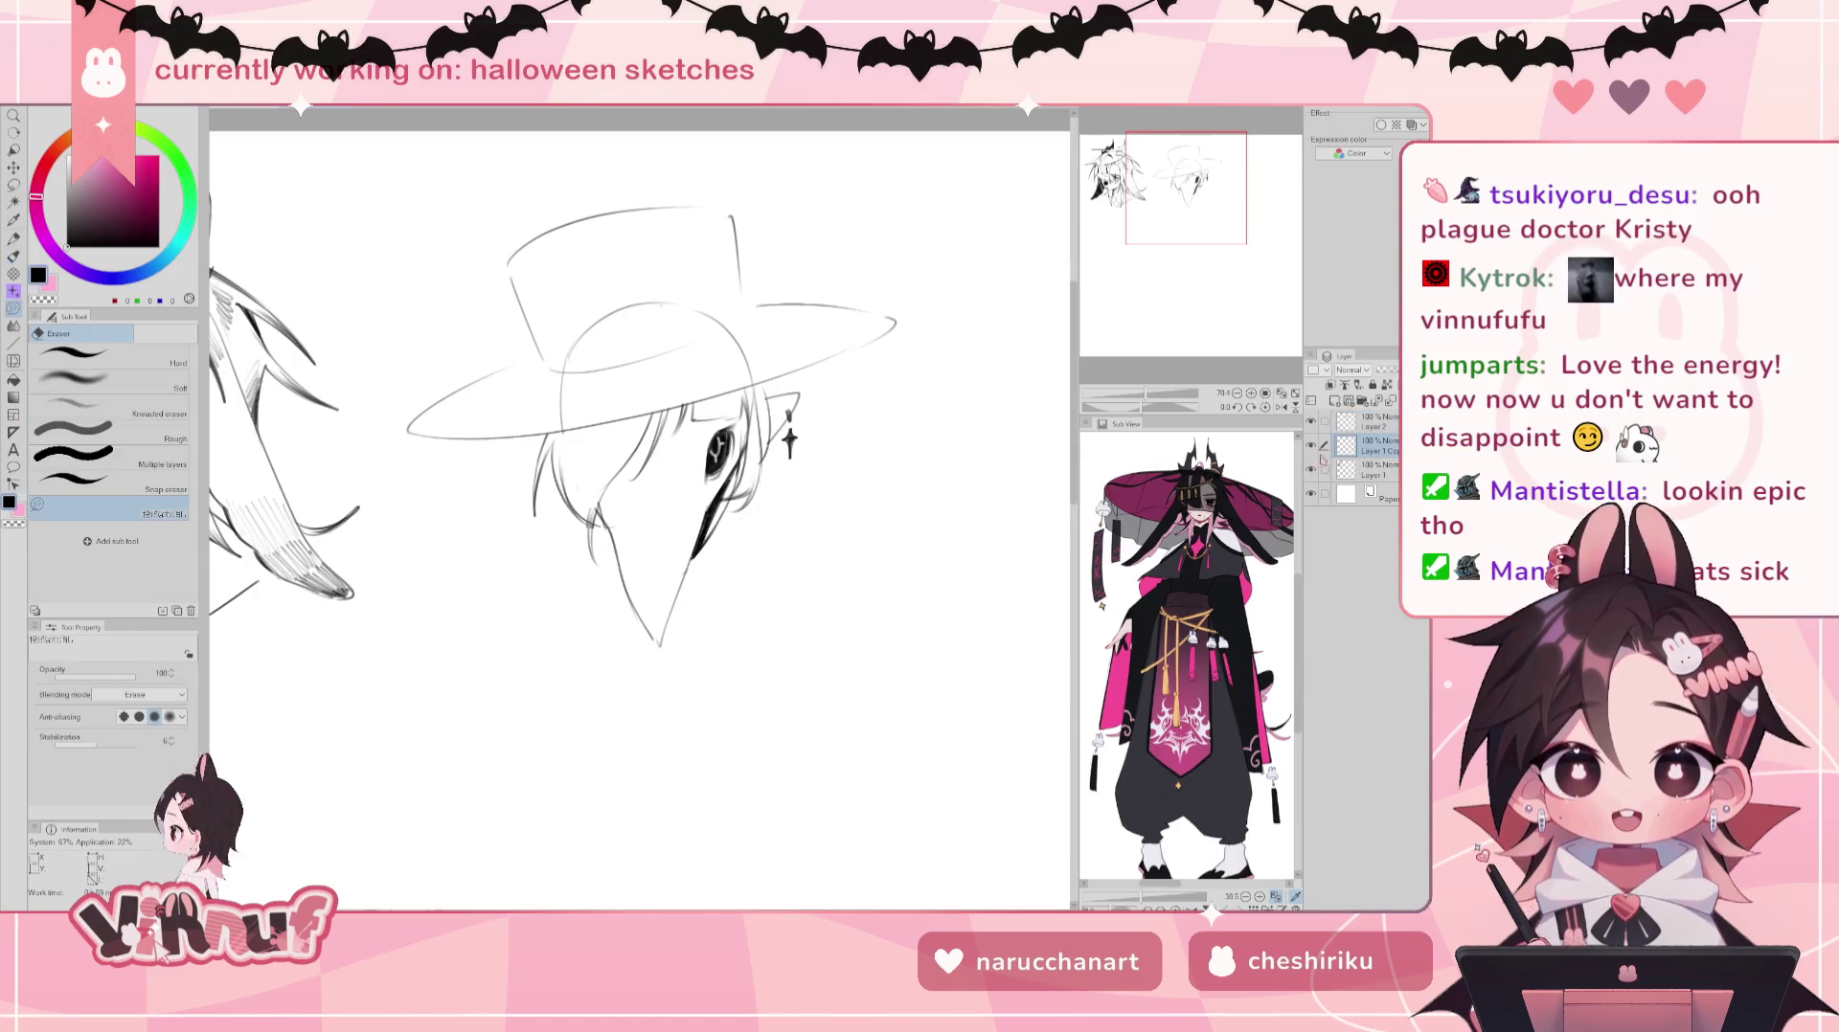
left_click(1310, 445)
left_click(1310, 445)
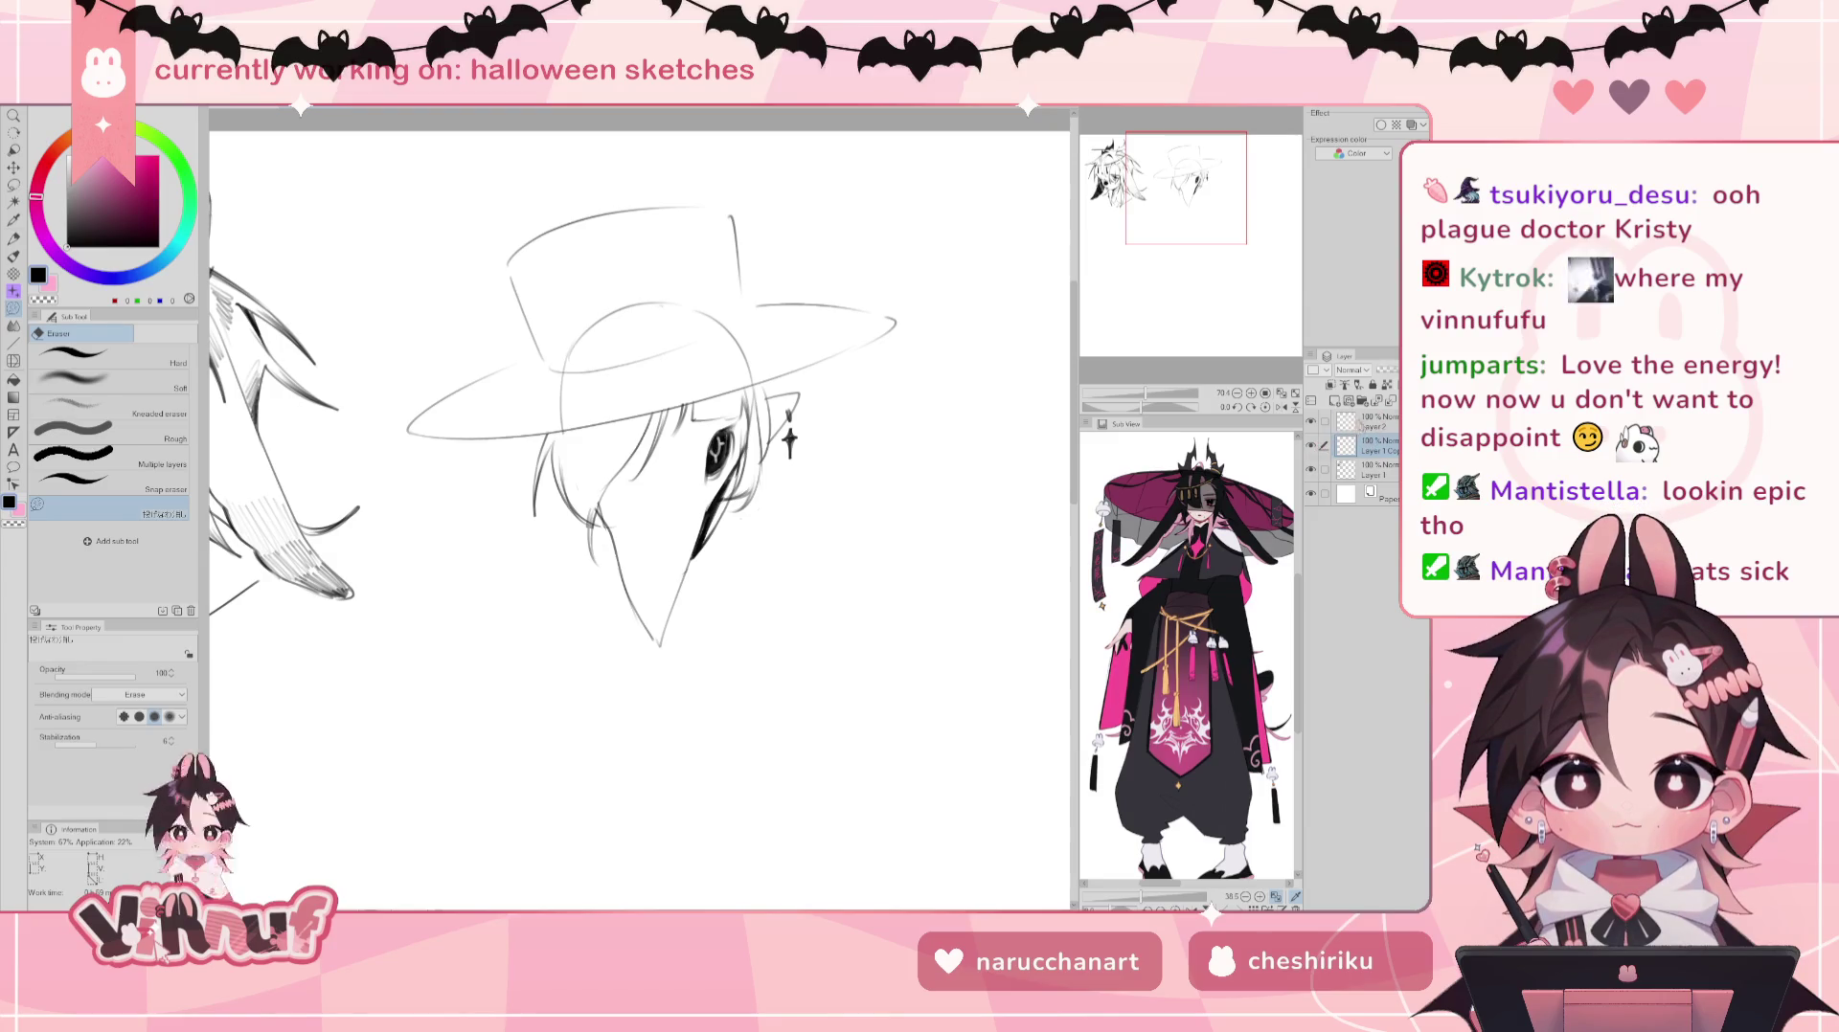
left_click(1387, 400)
Step: Erase part of the beak line and redraw the beak outline beside the eye darker
mouse_move(720, 502)
left_mouse_down()
mouse_move(716, 551)
mouse_move(709, 513)
left_mouse_up()
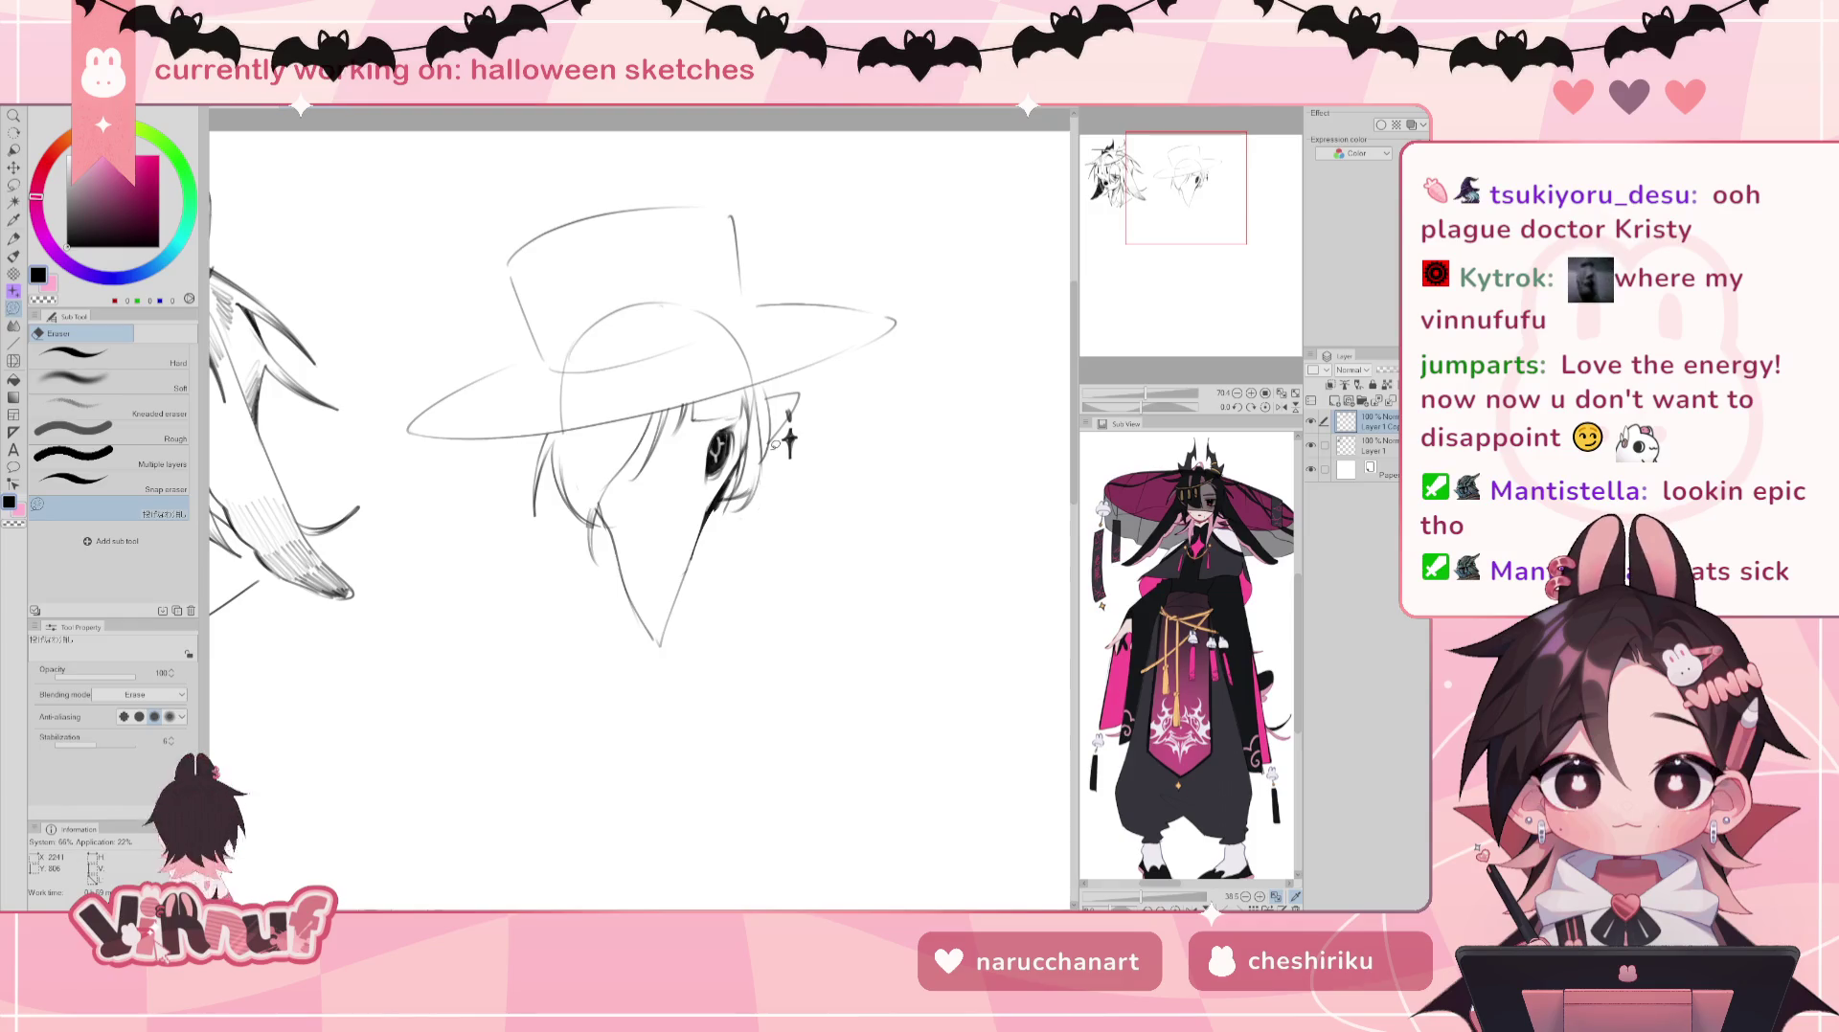
key("b")
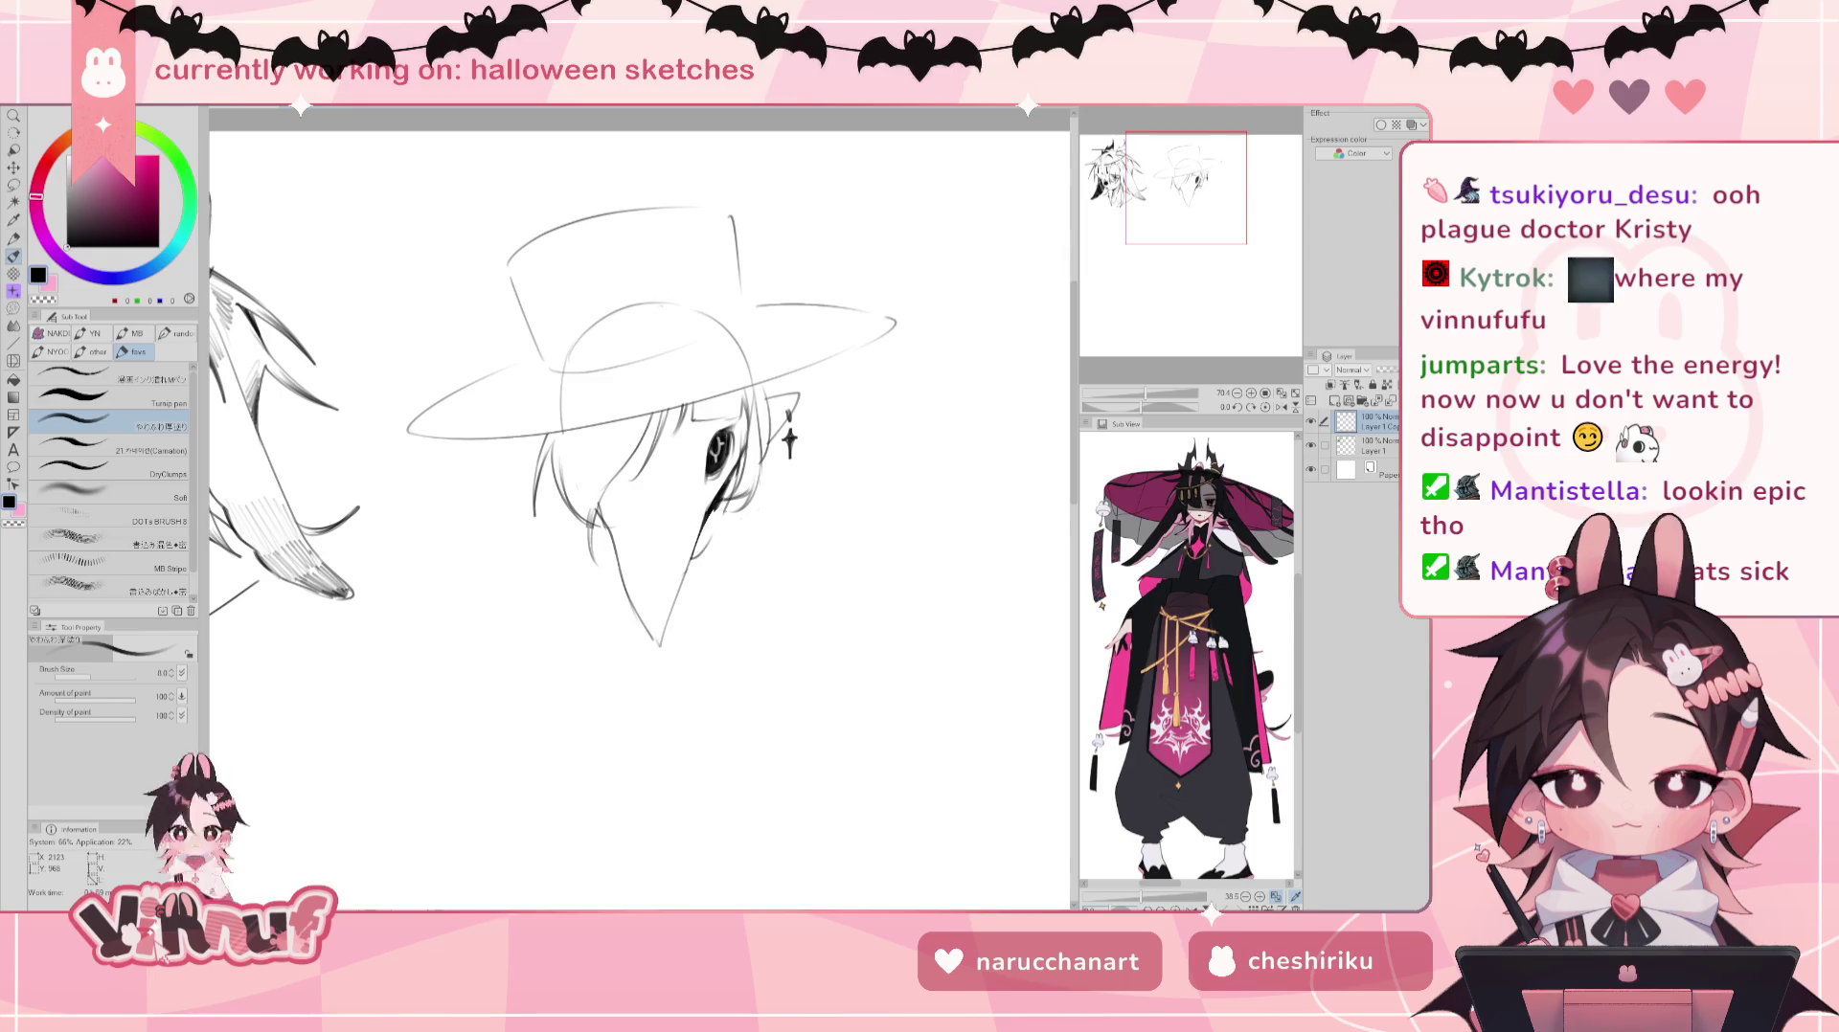
left_click_drag(723, 518, 704, 545)
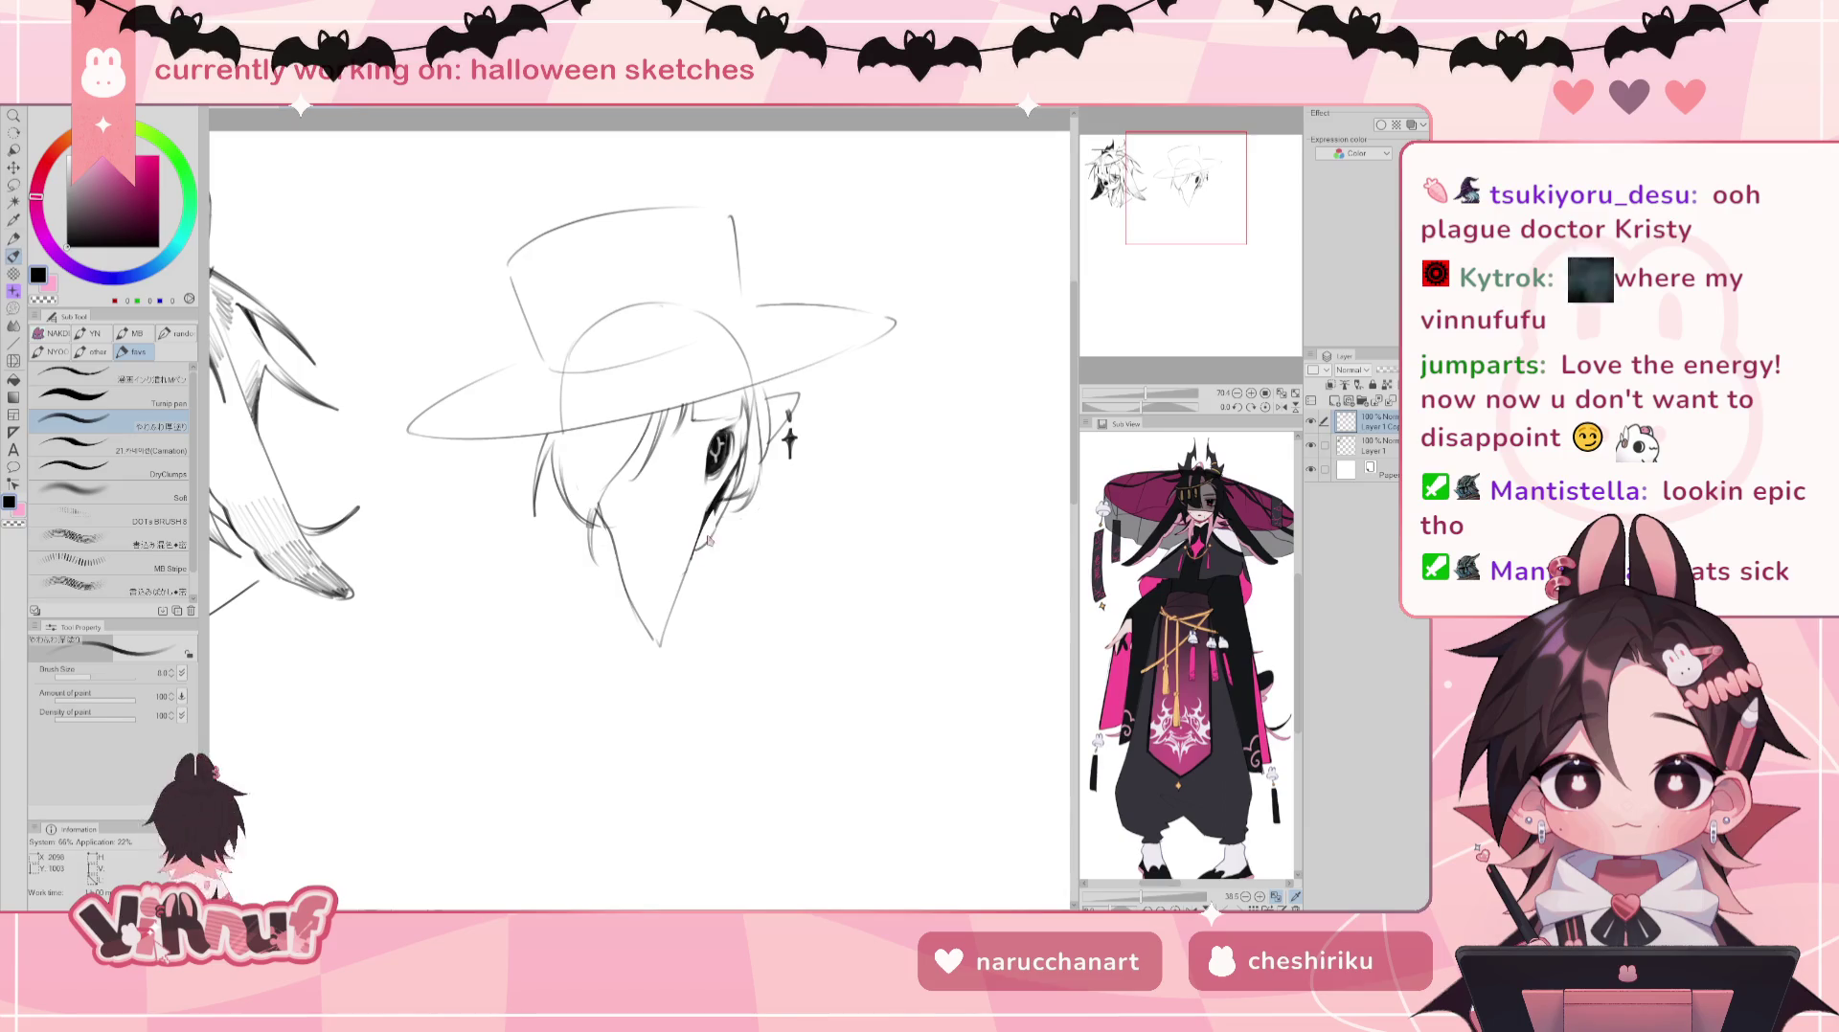
left_click_drag(716, 511, 700, 546)
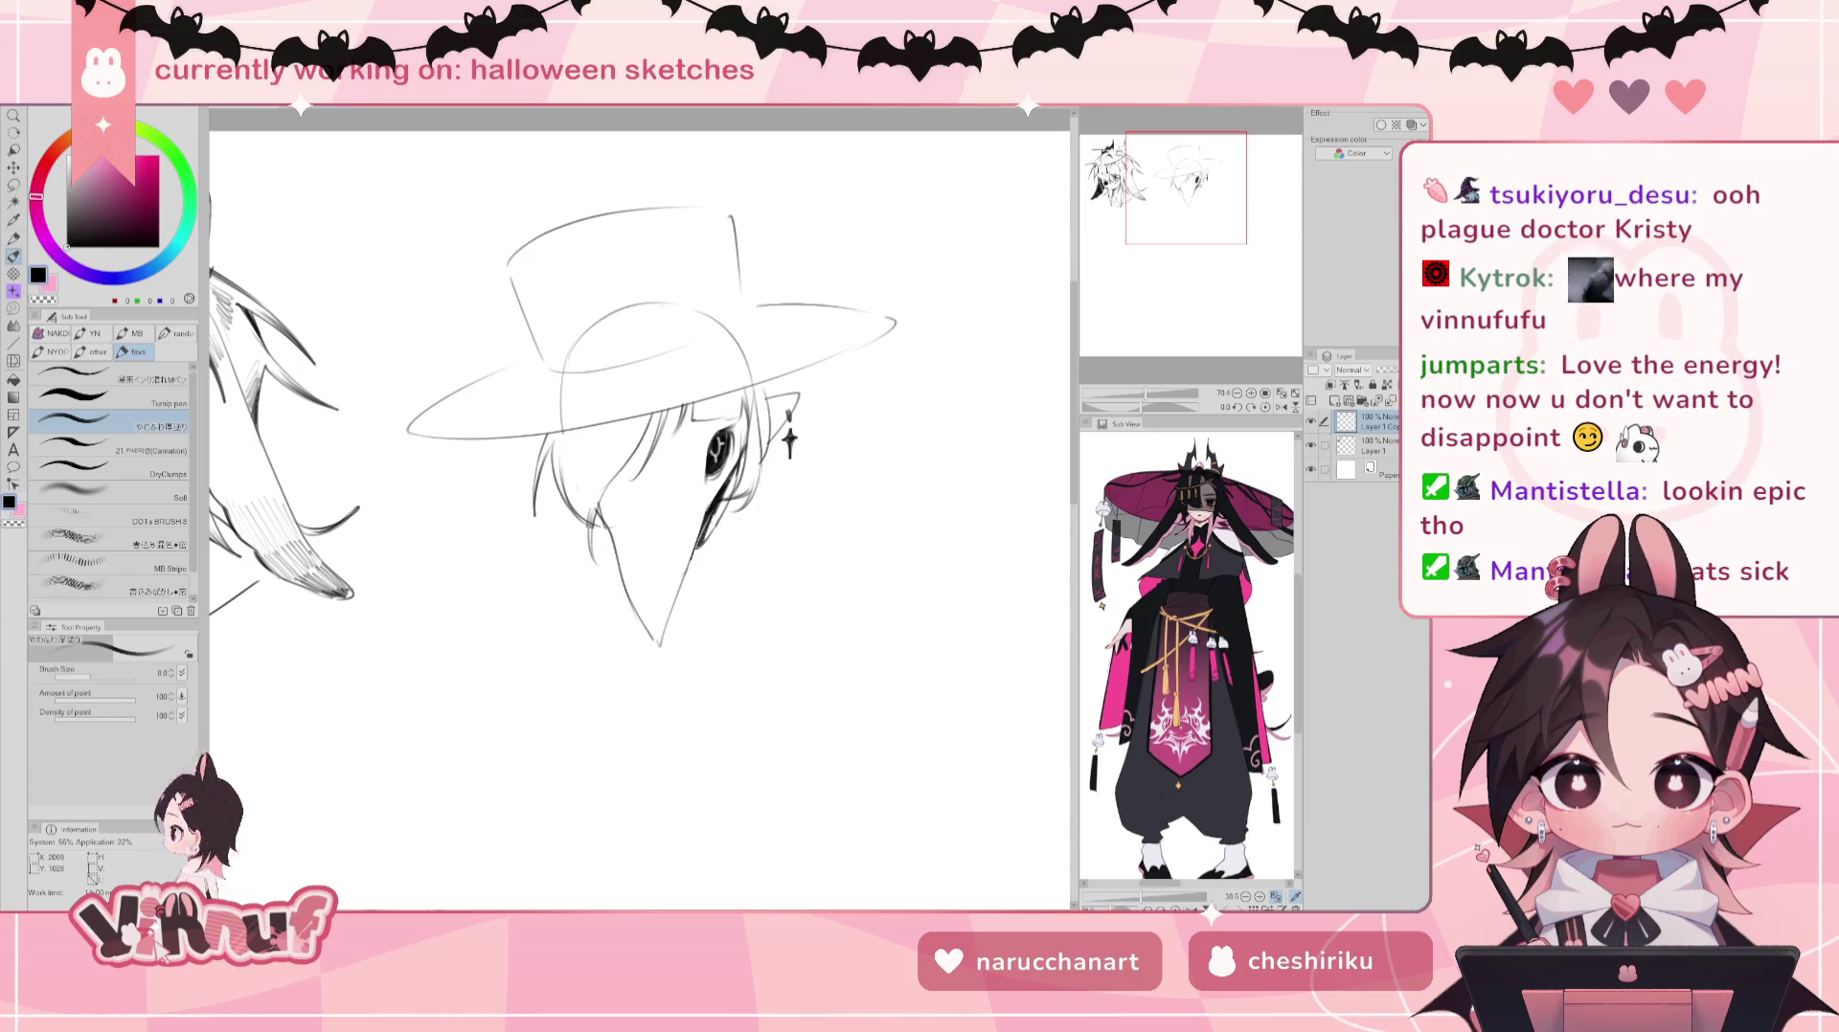
left_click_drag(732, 479, 714, 522)
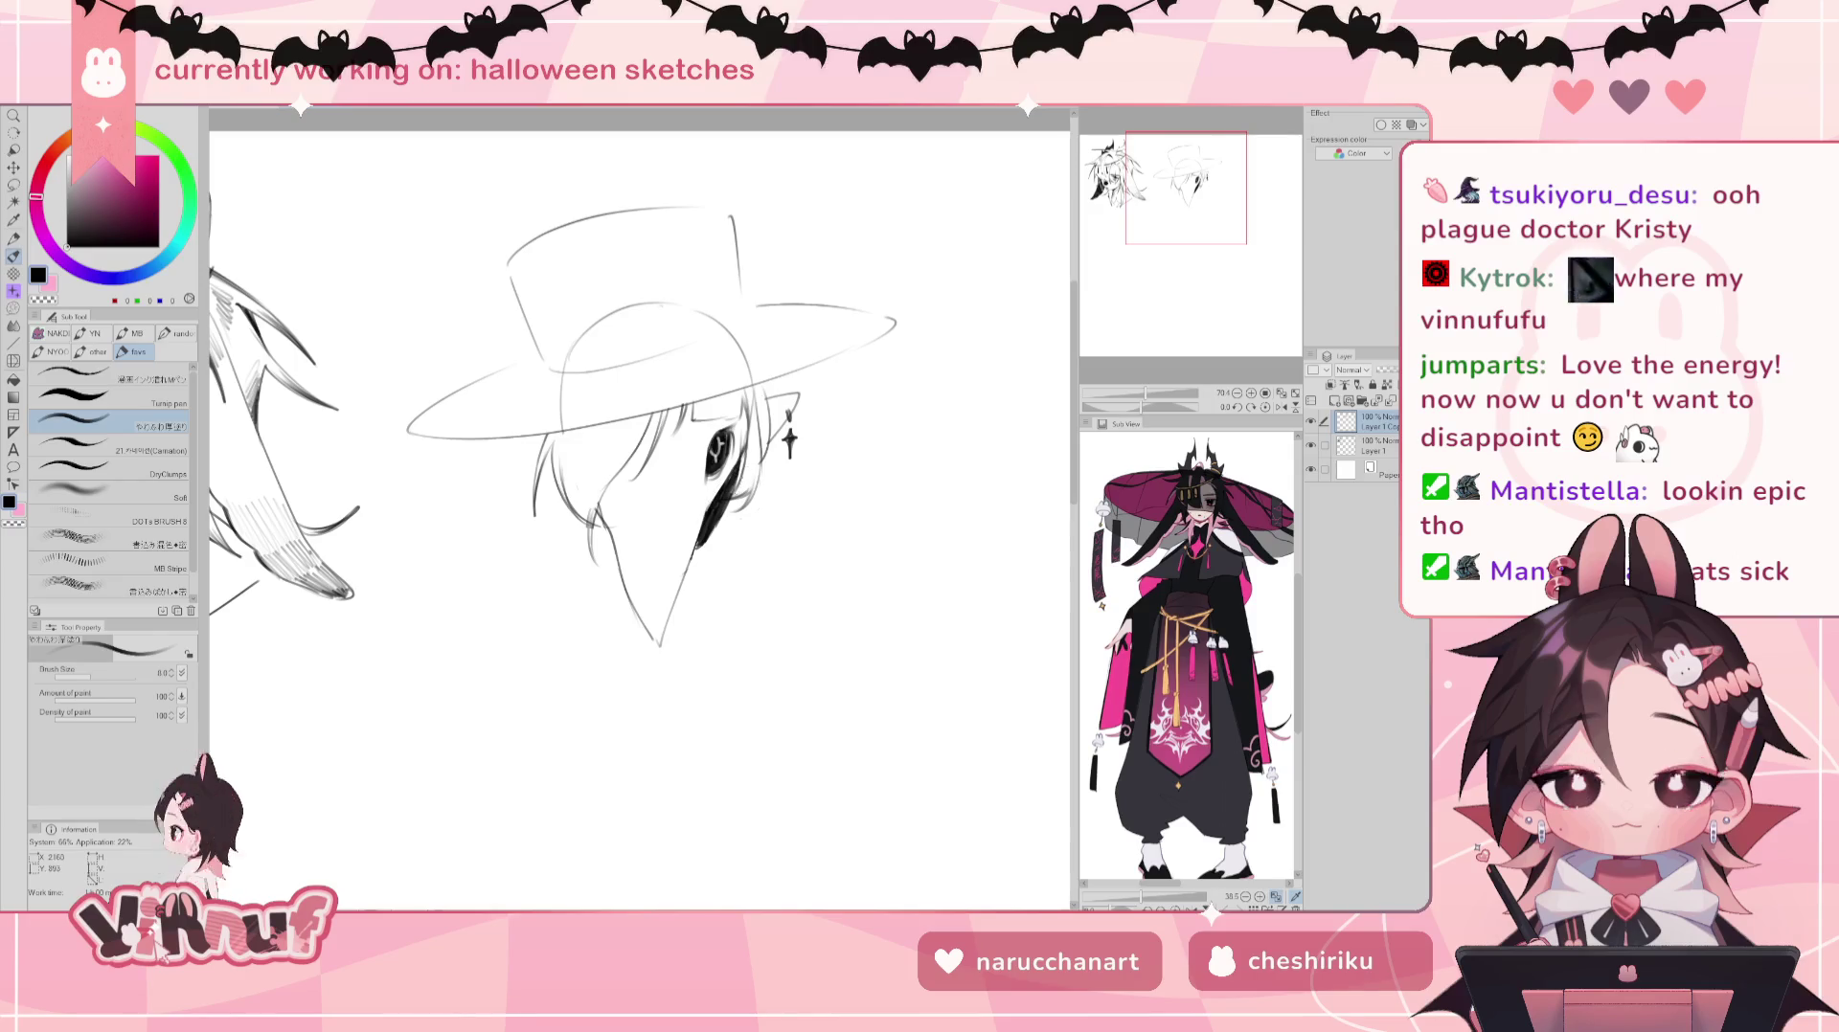
key("e")
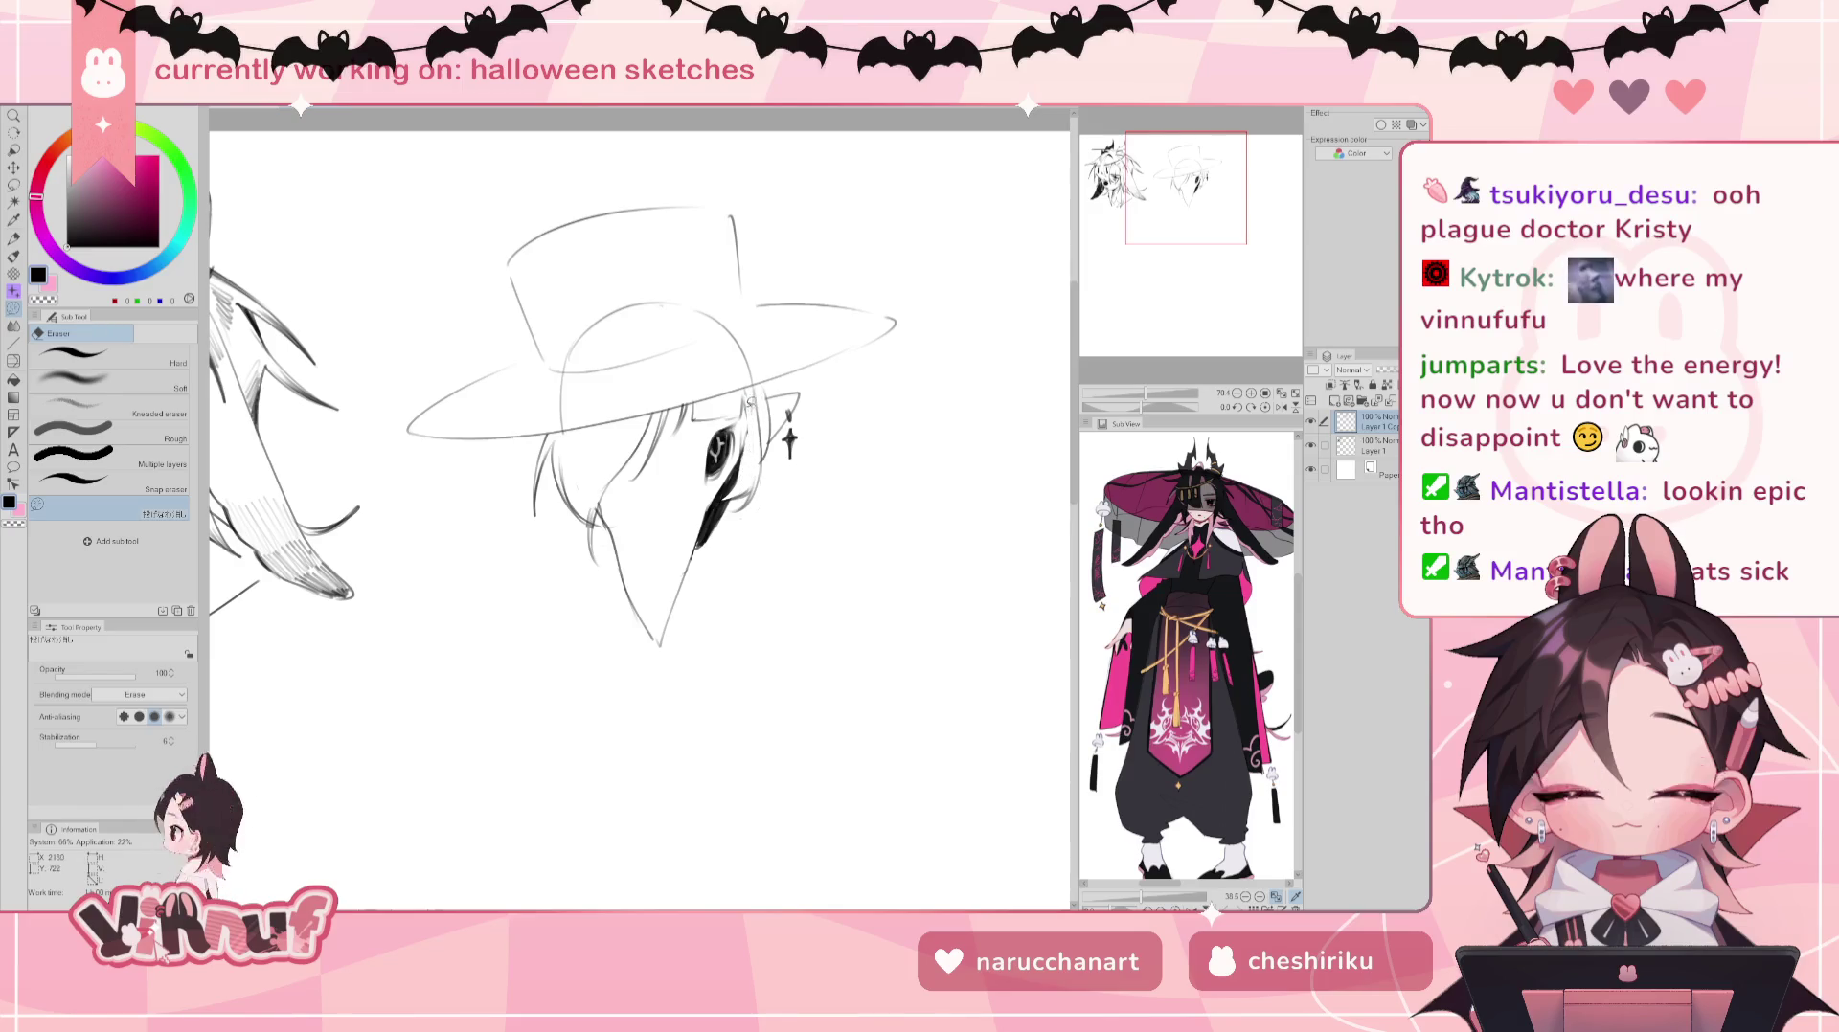
key("b")
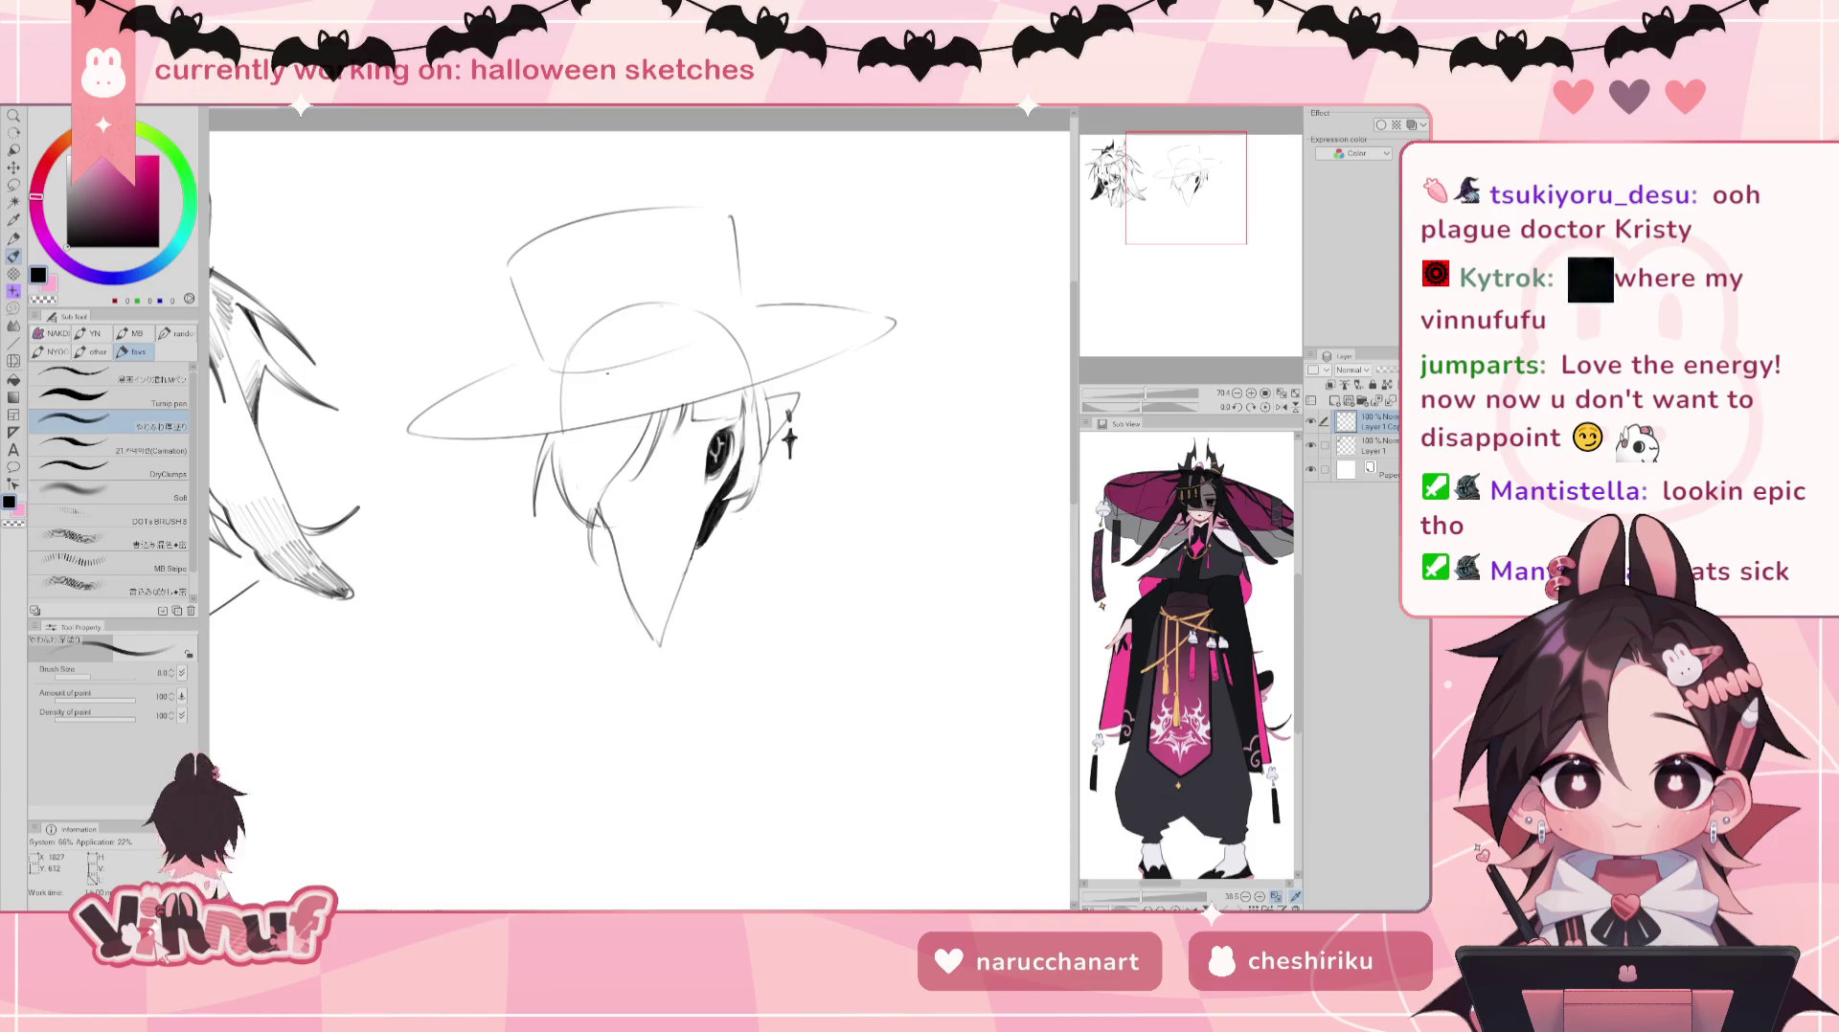
Step: Sketch hair strands left of the face, undoing the unsatisfactory strokes
key("e")
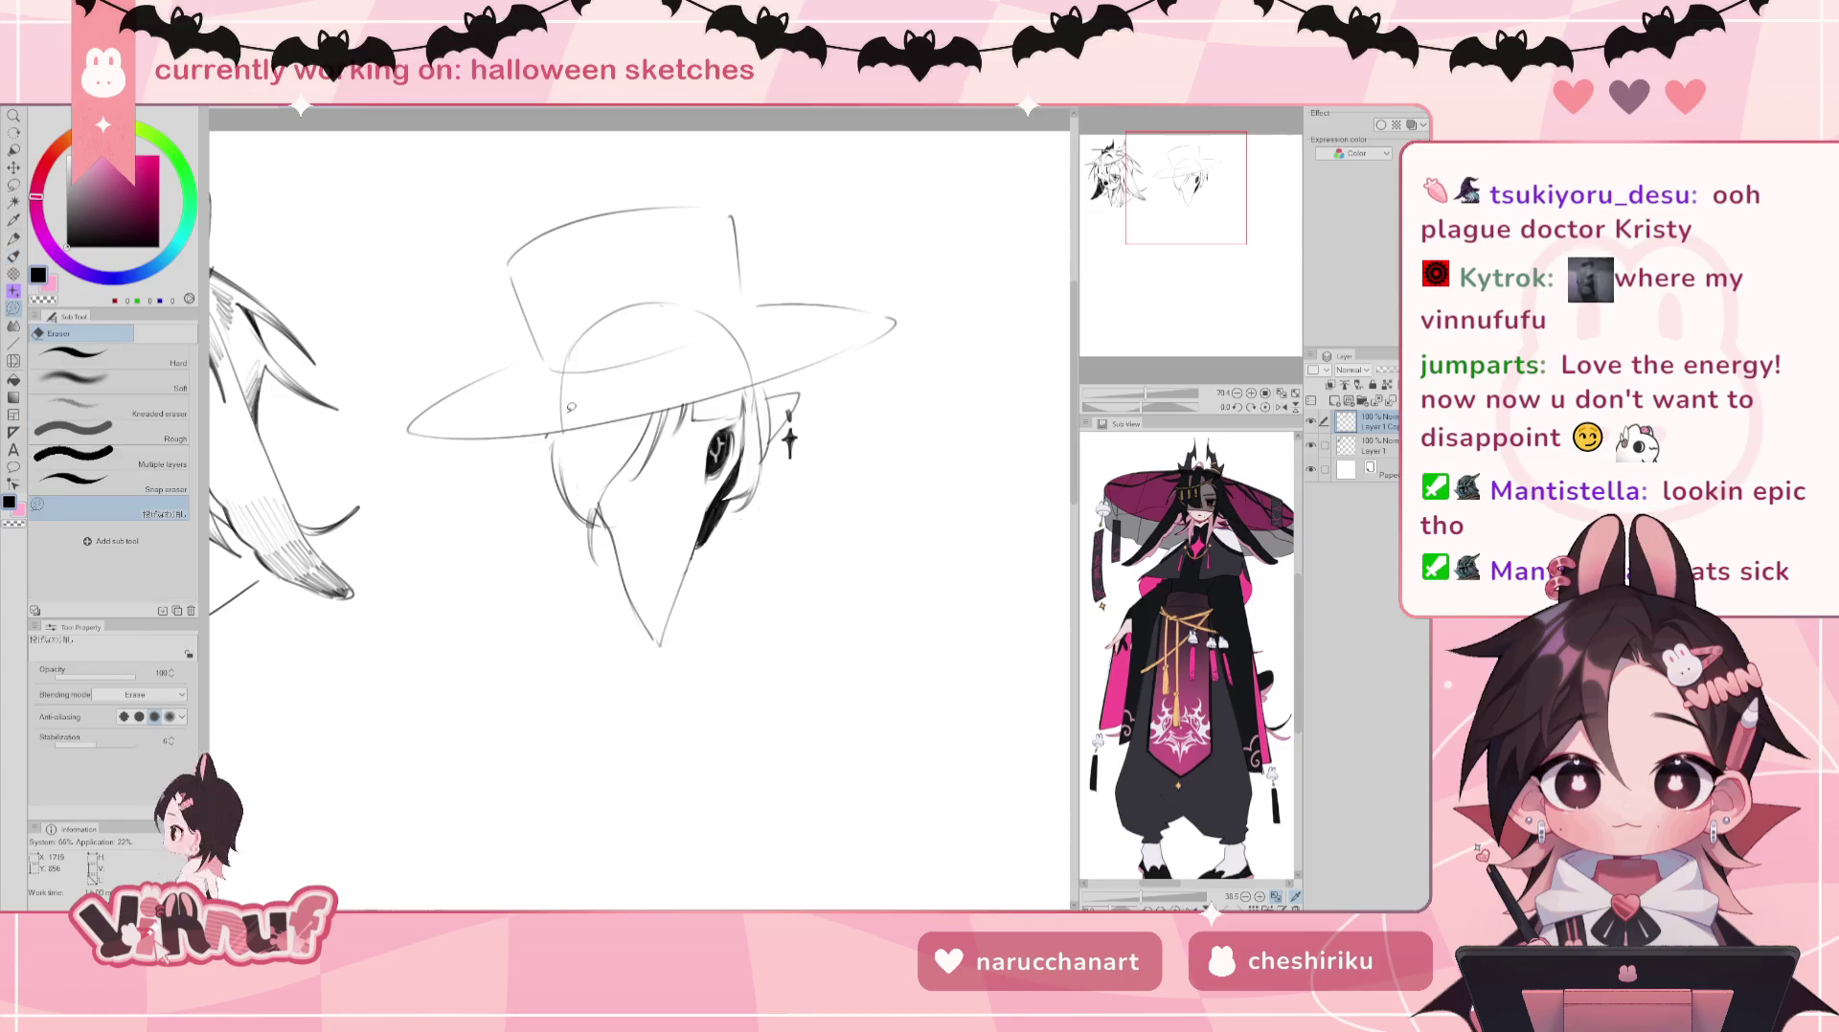
key("b")
left_click_drag(547, 437, 535, 508)
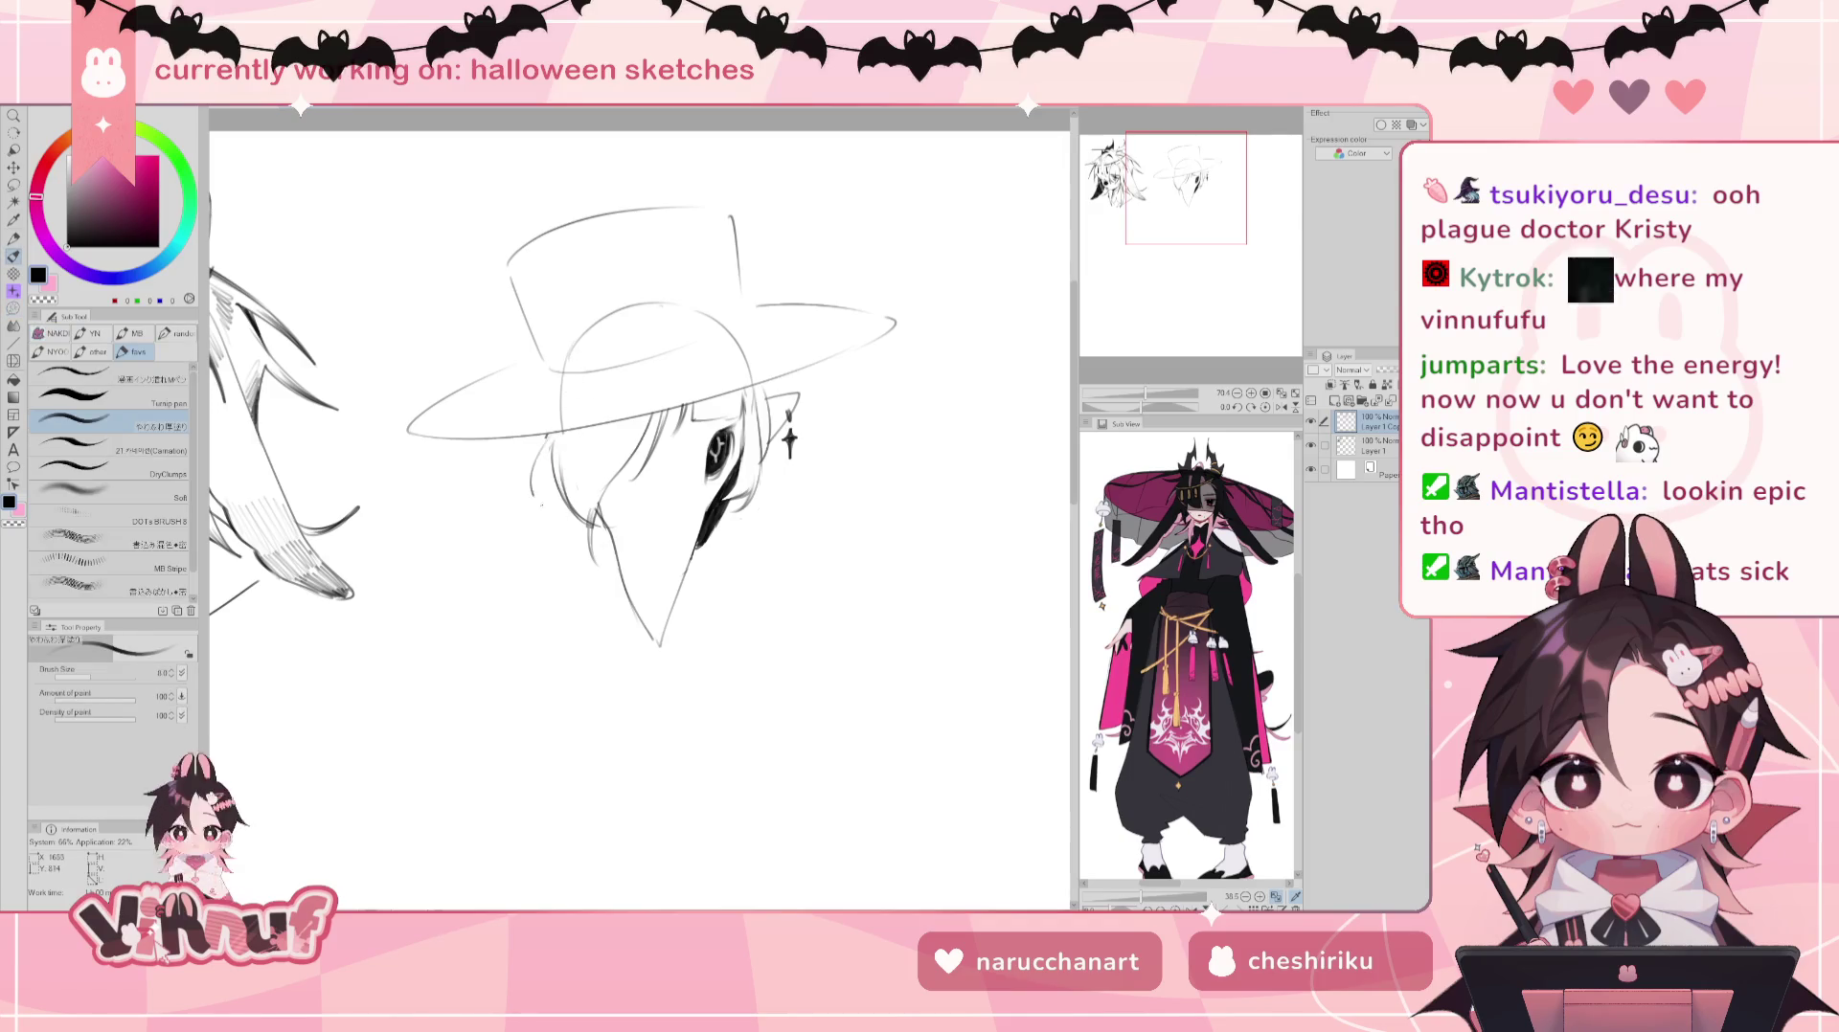
left_click_drag(545, 433, 550, 510)
key("ctrl+z")
left_click_drag(548, 436, 541, 505)
key("ctrl+z")
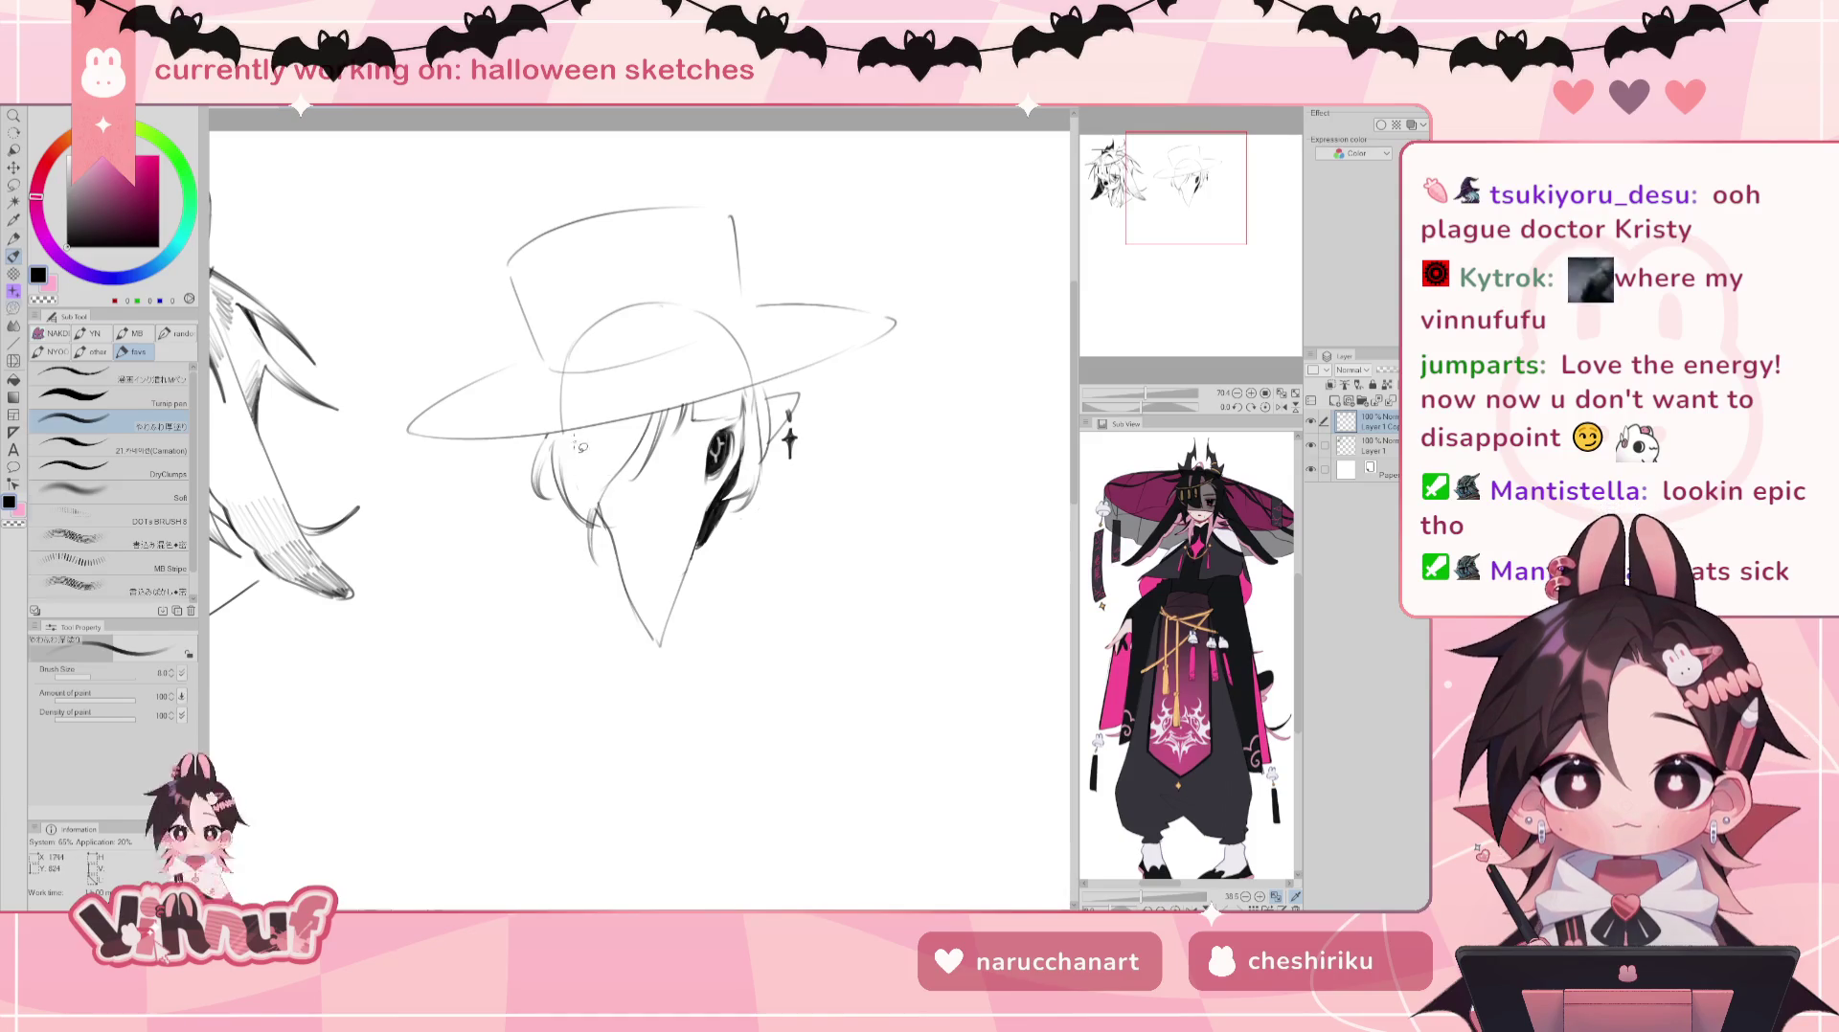
Step: Erase stray lines left of the beak and draw curved, darkened hair strands there
key("e")
left_click_drag(587, 501, 599, 506)
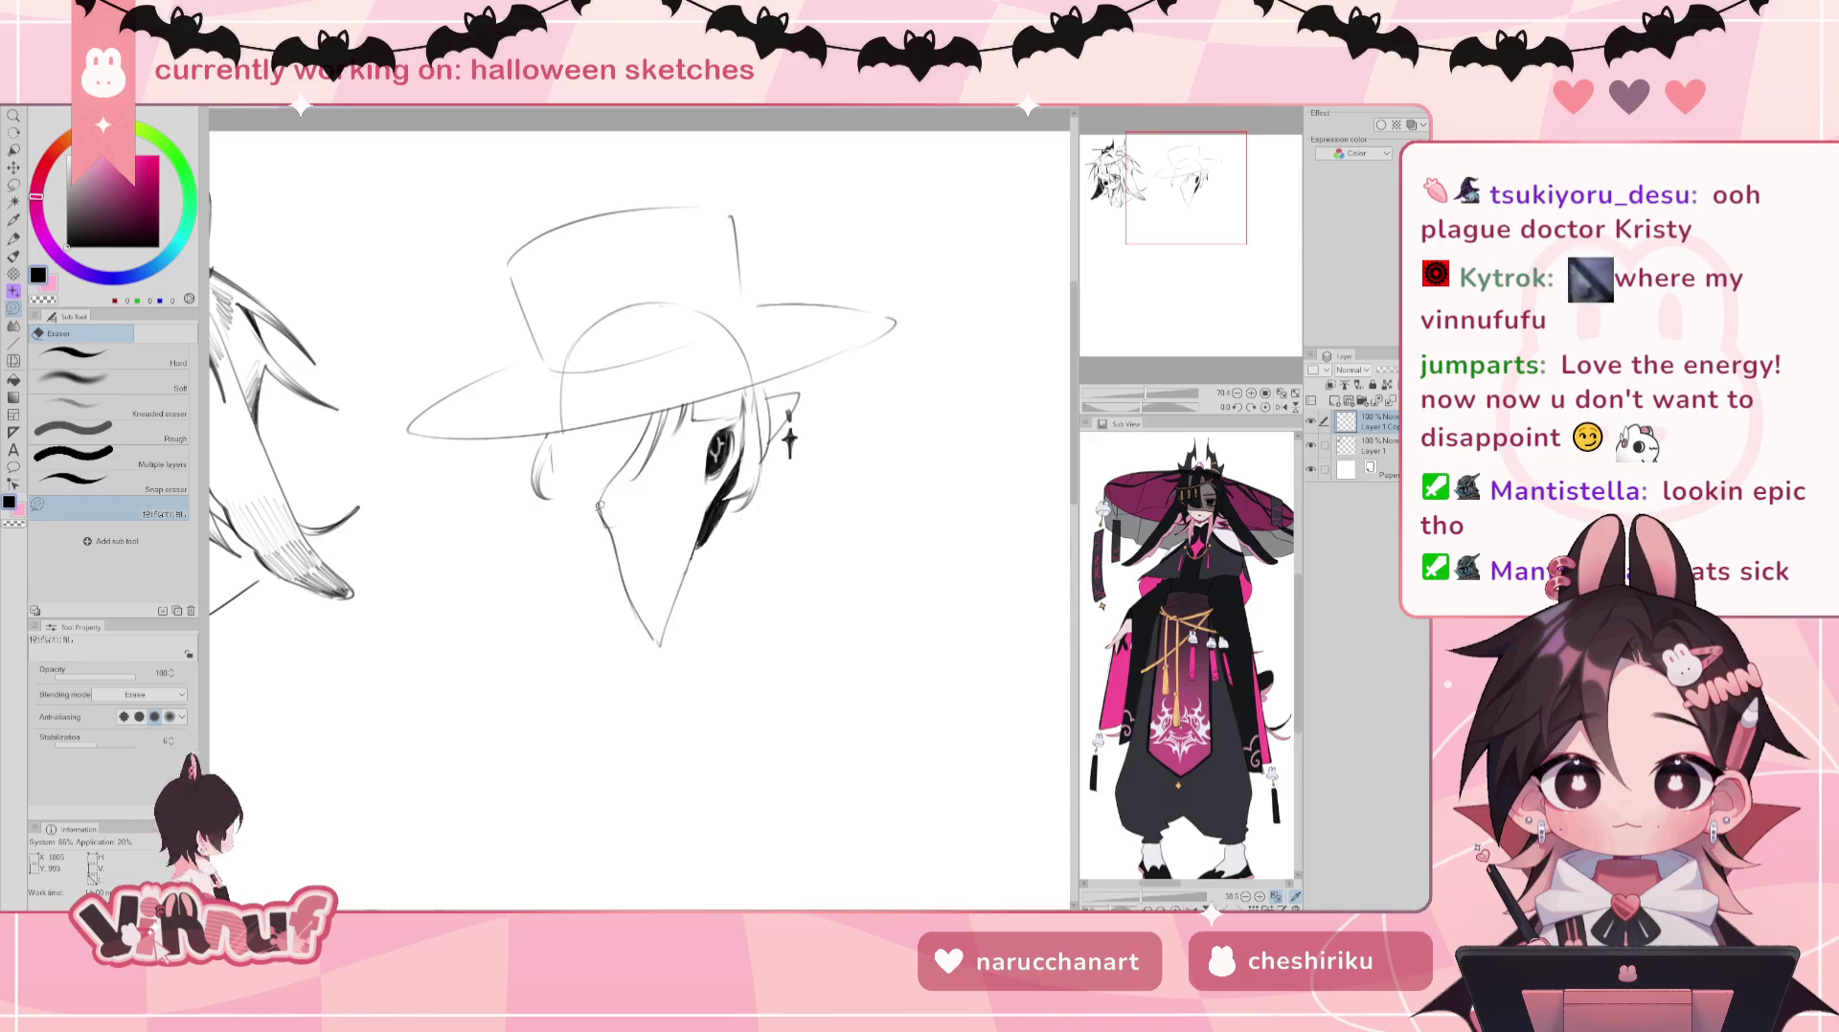
key("p")
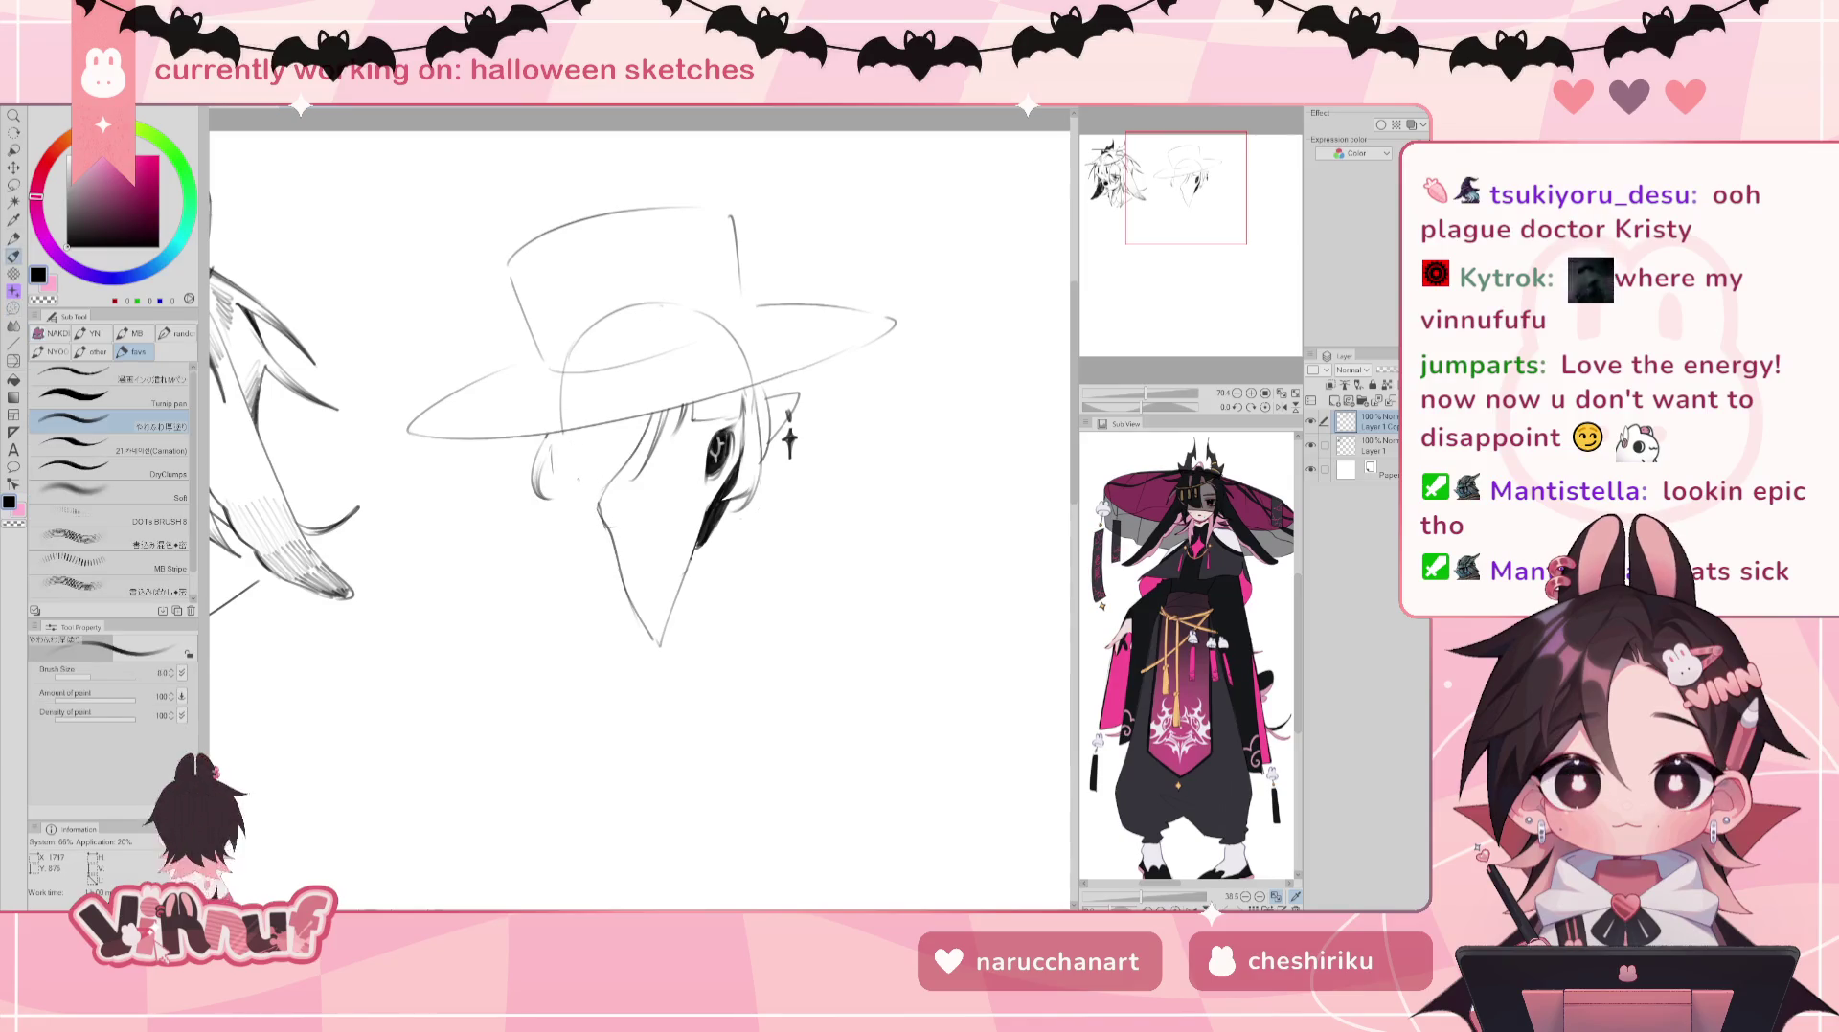
left_click_drag(583, 570, 600, 522)
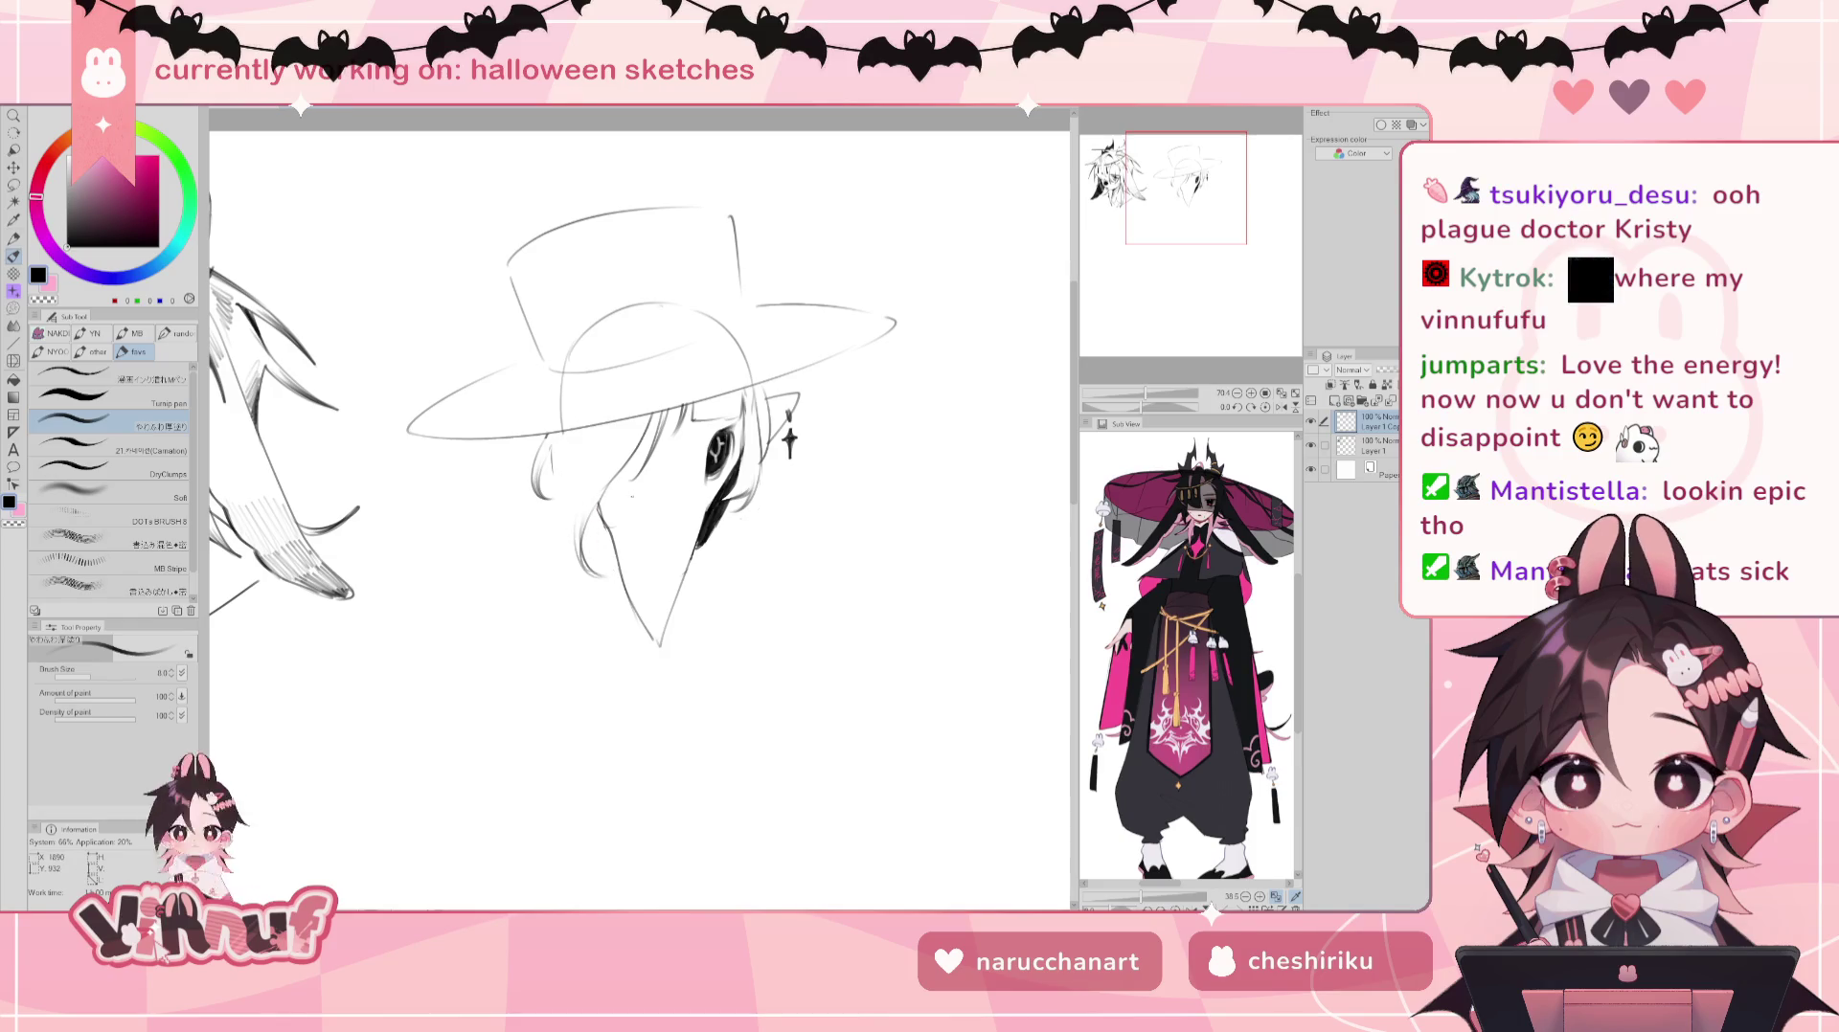
left_click_drag(592, 531, 580, 573)
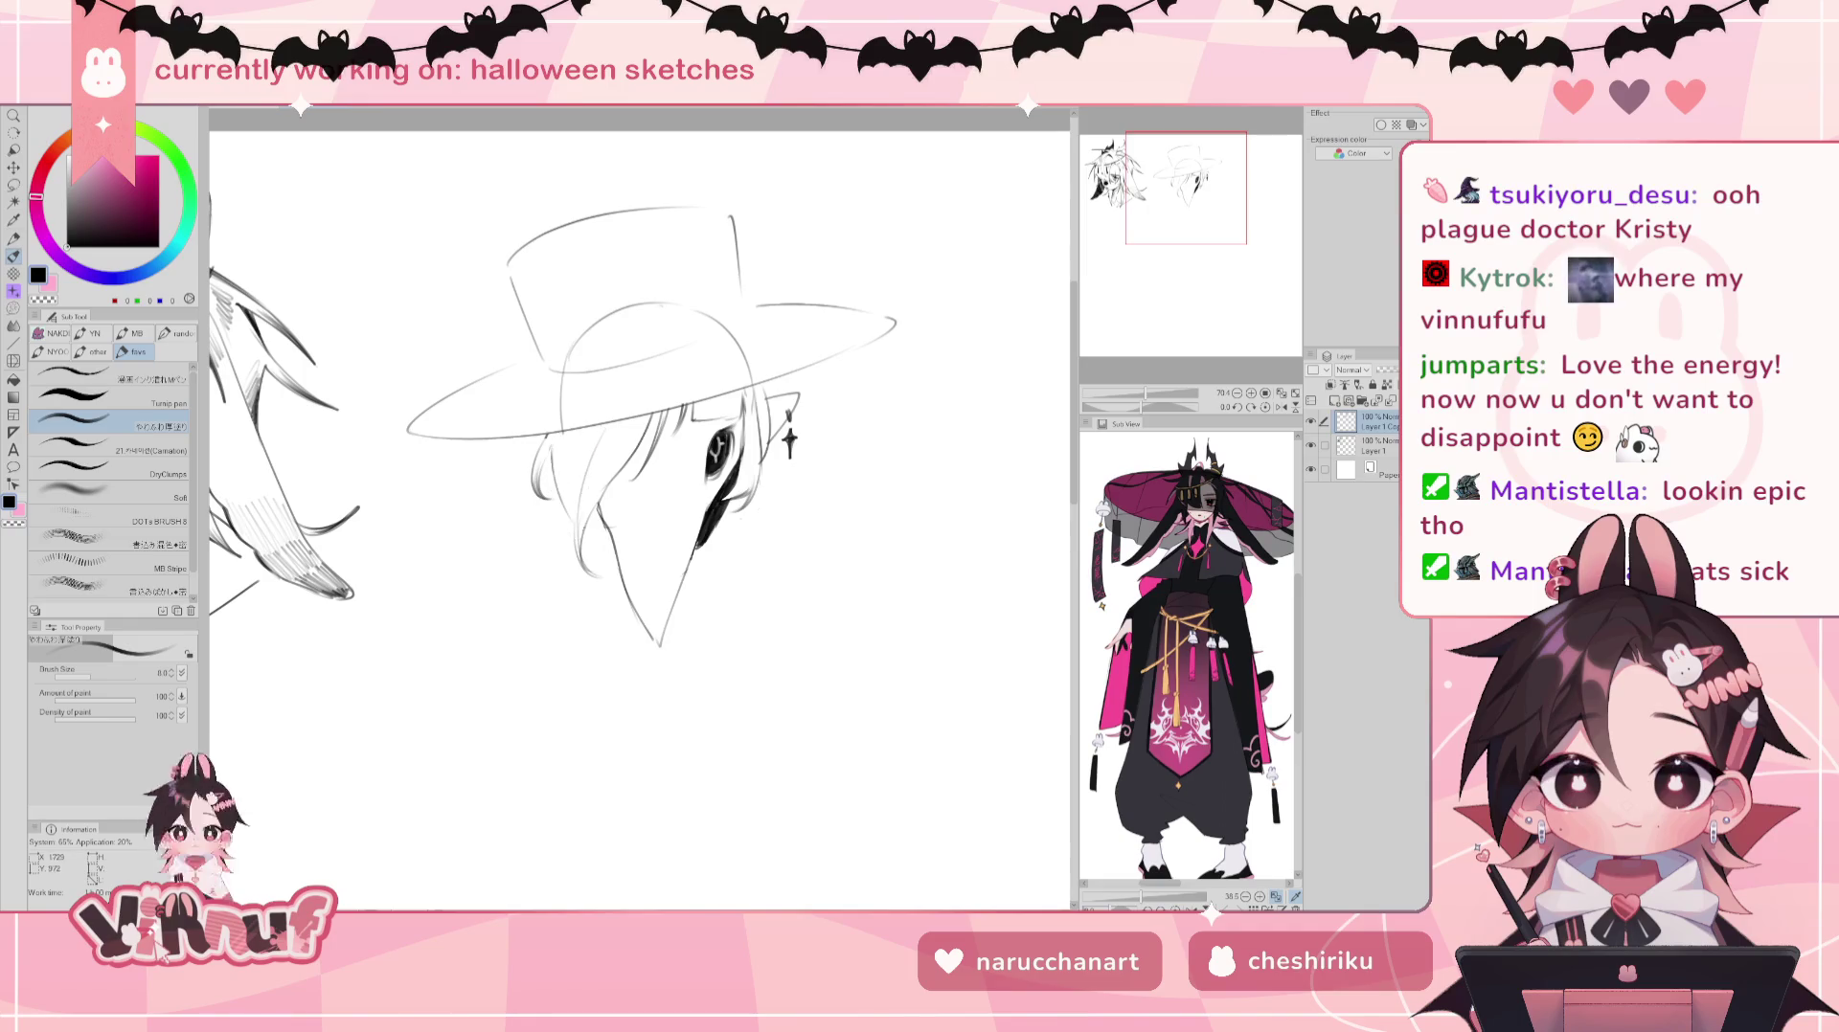
left_click_drag(601, 538, 585, 555)
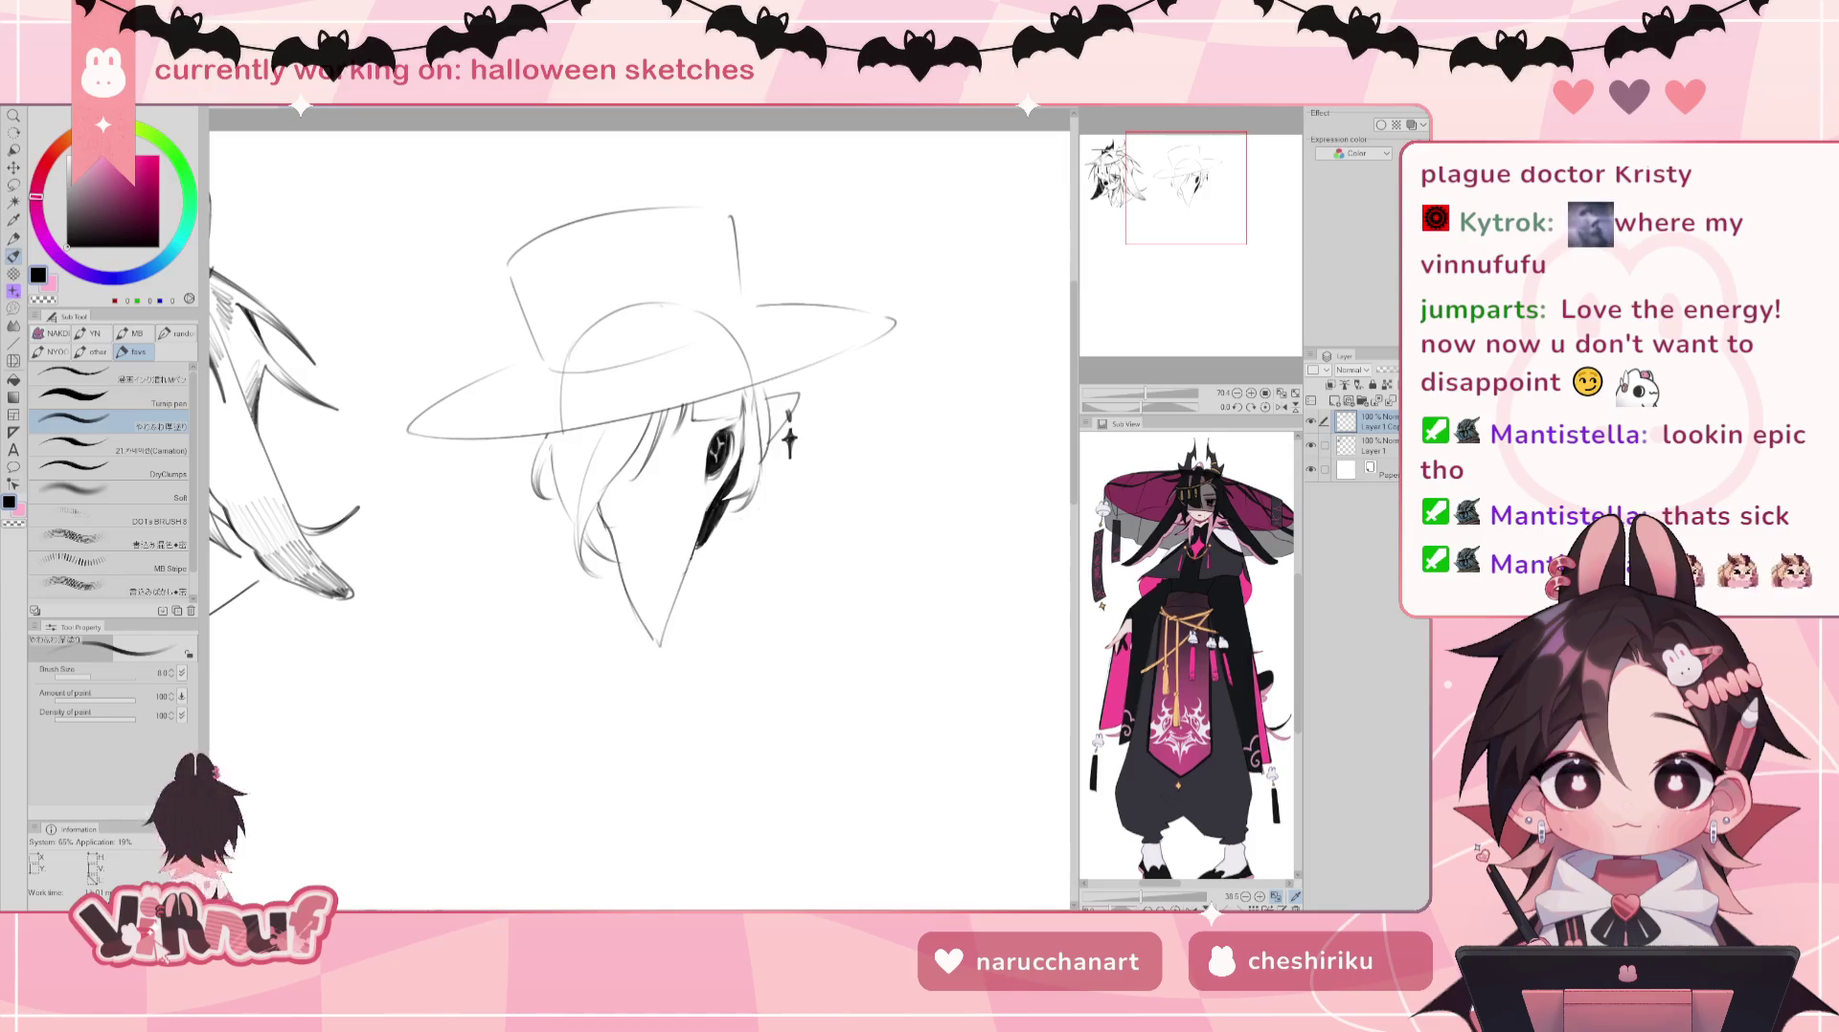
Step: Erase the head-circle lines under the hat brim, then tilt and reset the view upright
left_click_drag(1208, 203, 1212, 201)
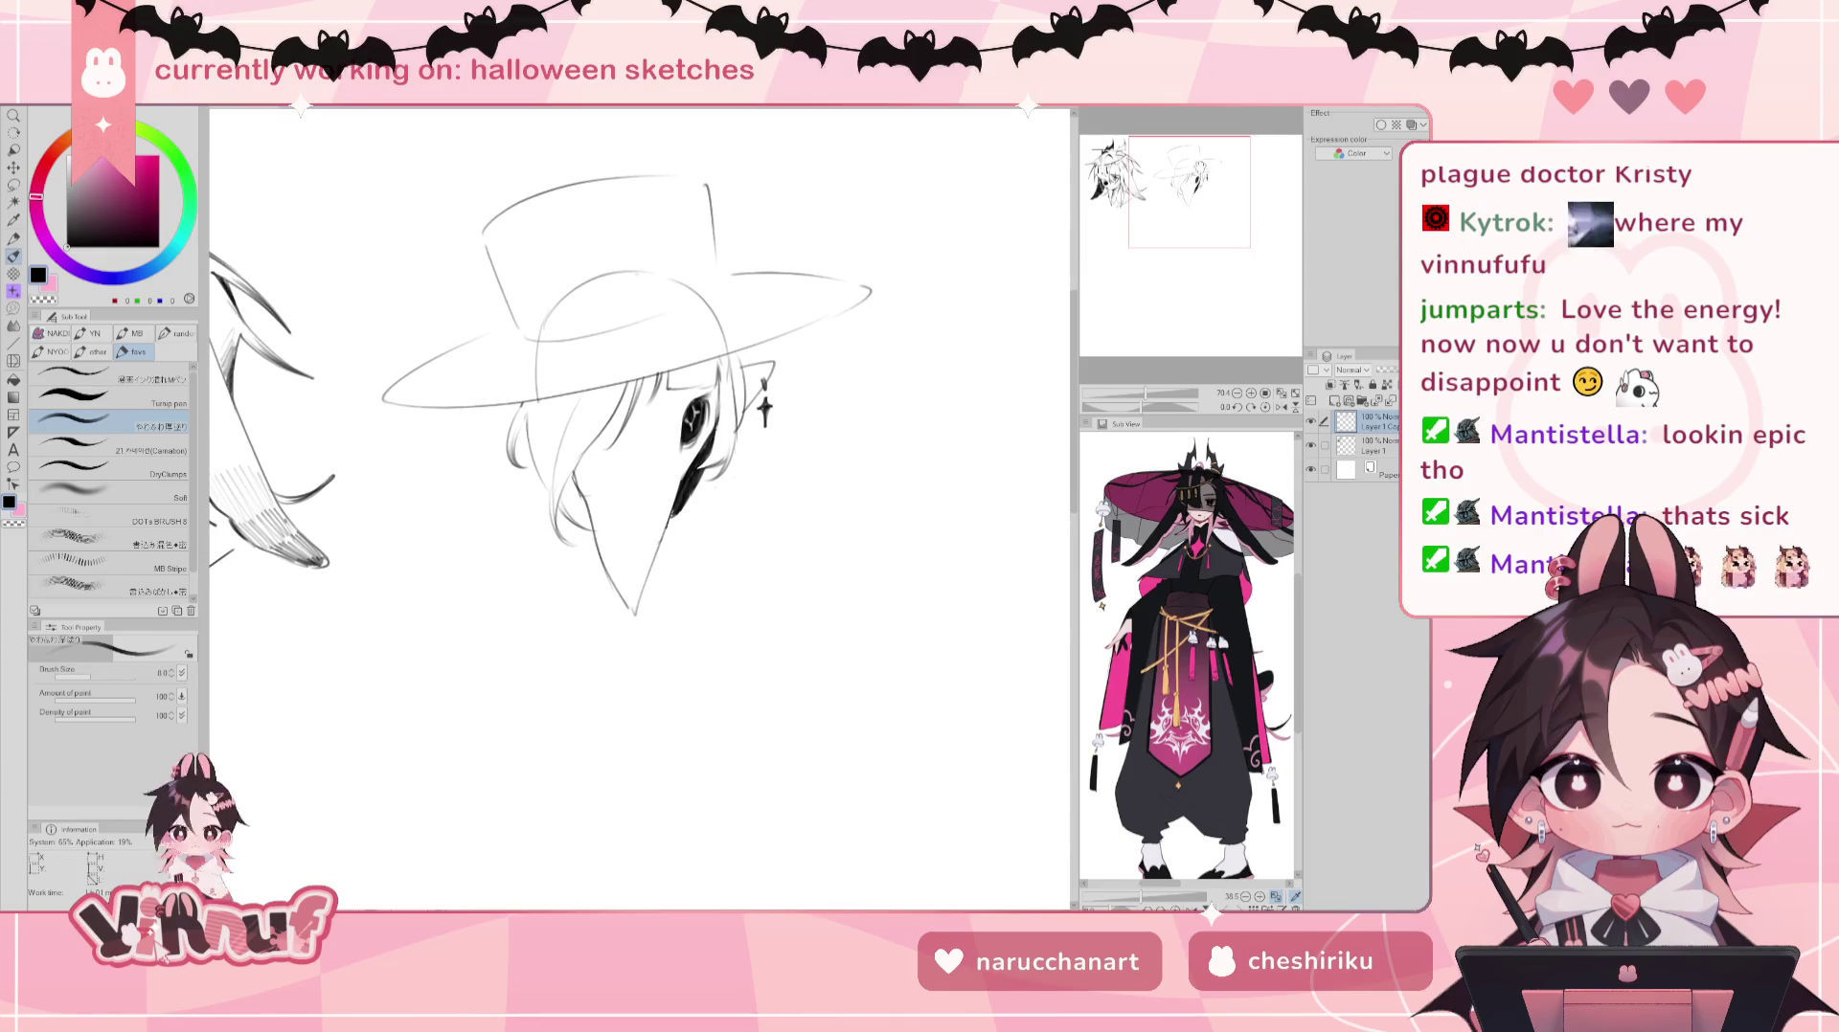
key("e")
mouse_move(551, 326)
left_mouse_down()
mouse_move(628, 305)
mouse_move(704, 340)
left_mouse_up()
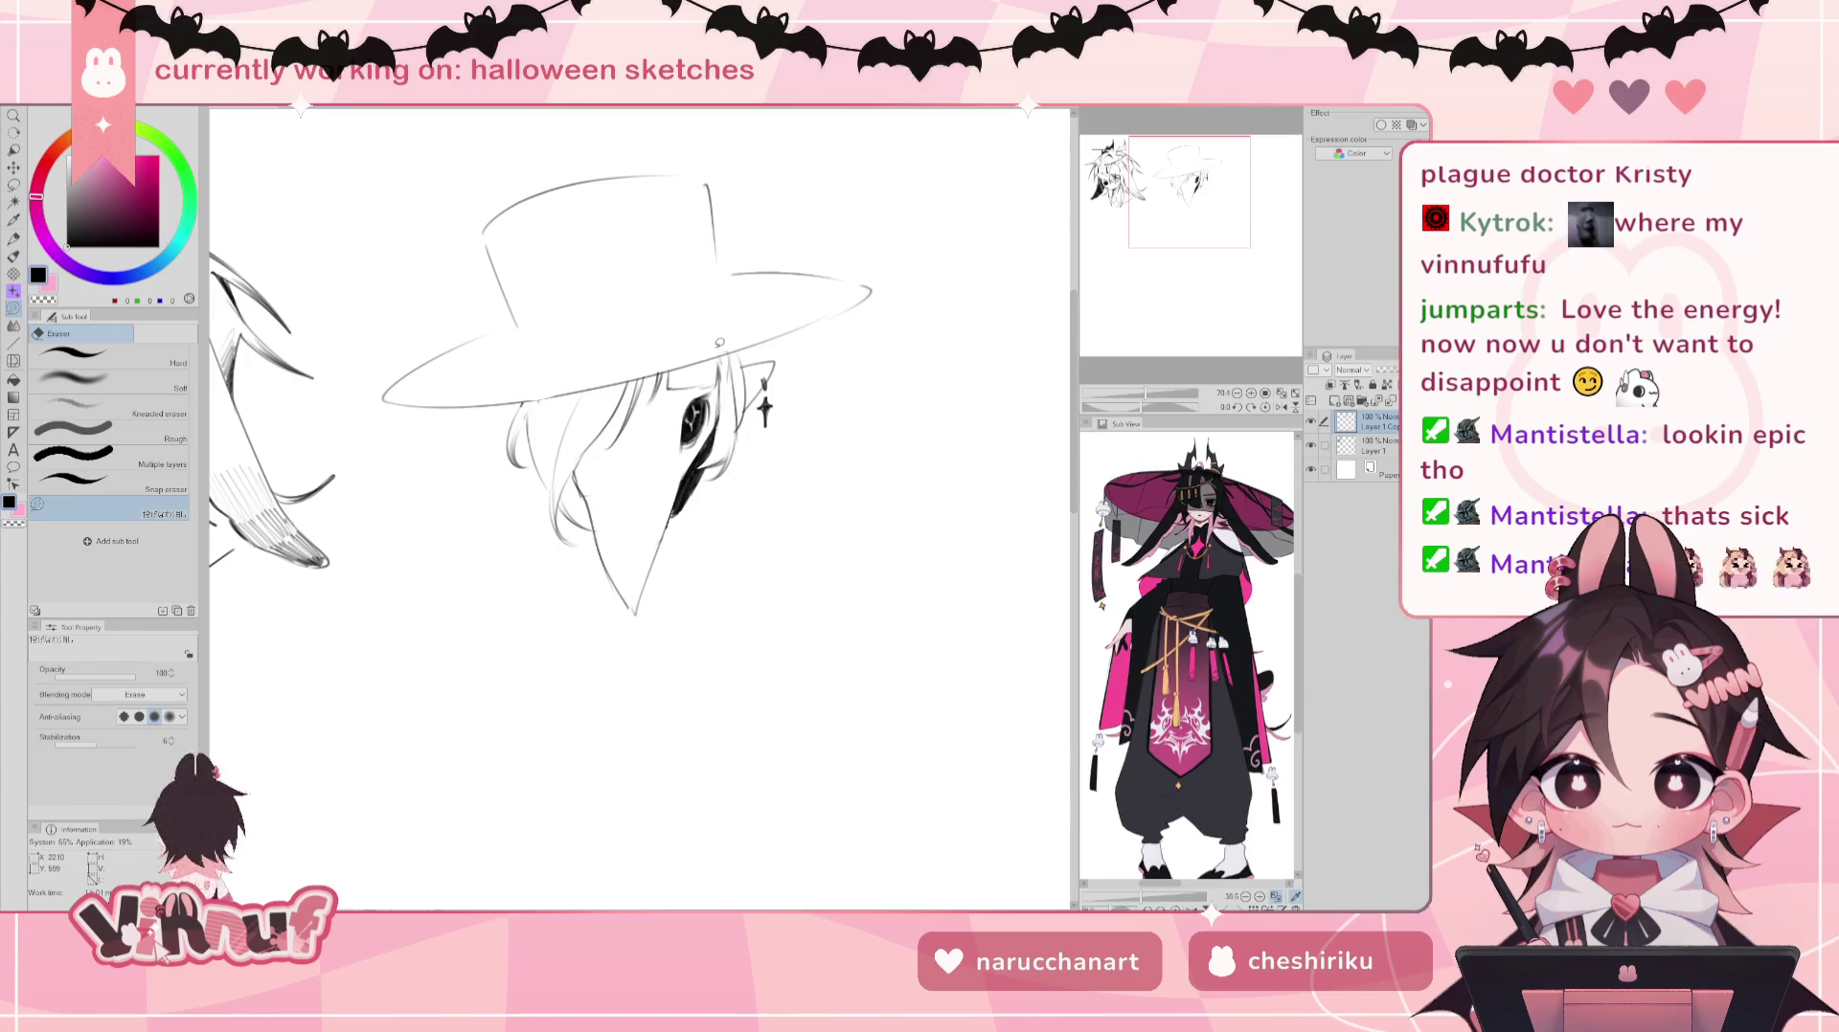
key("b")
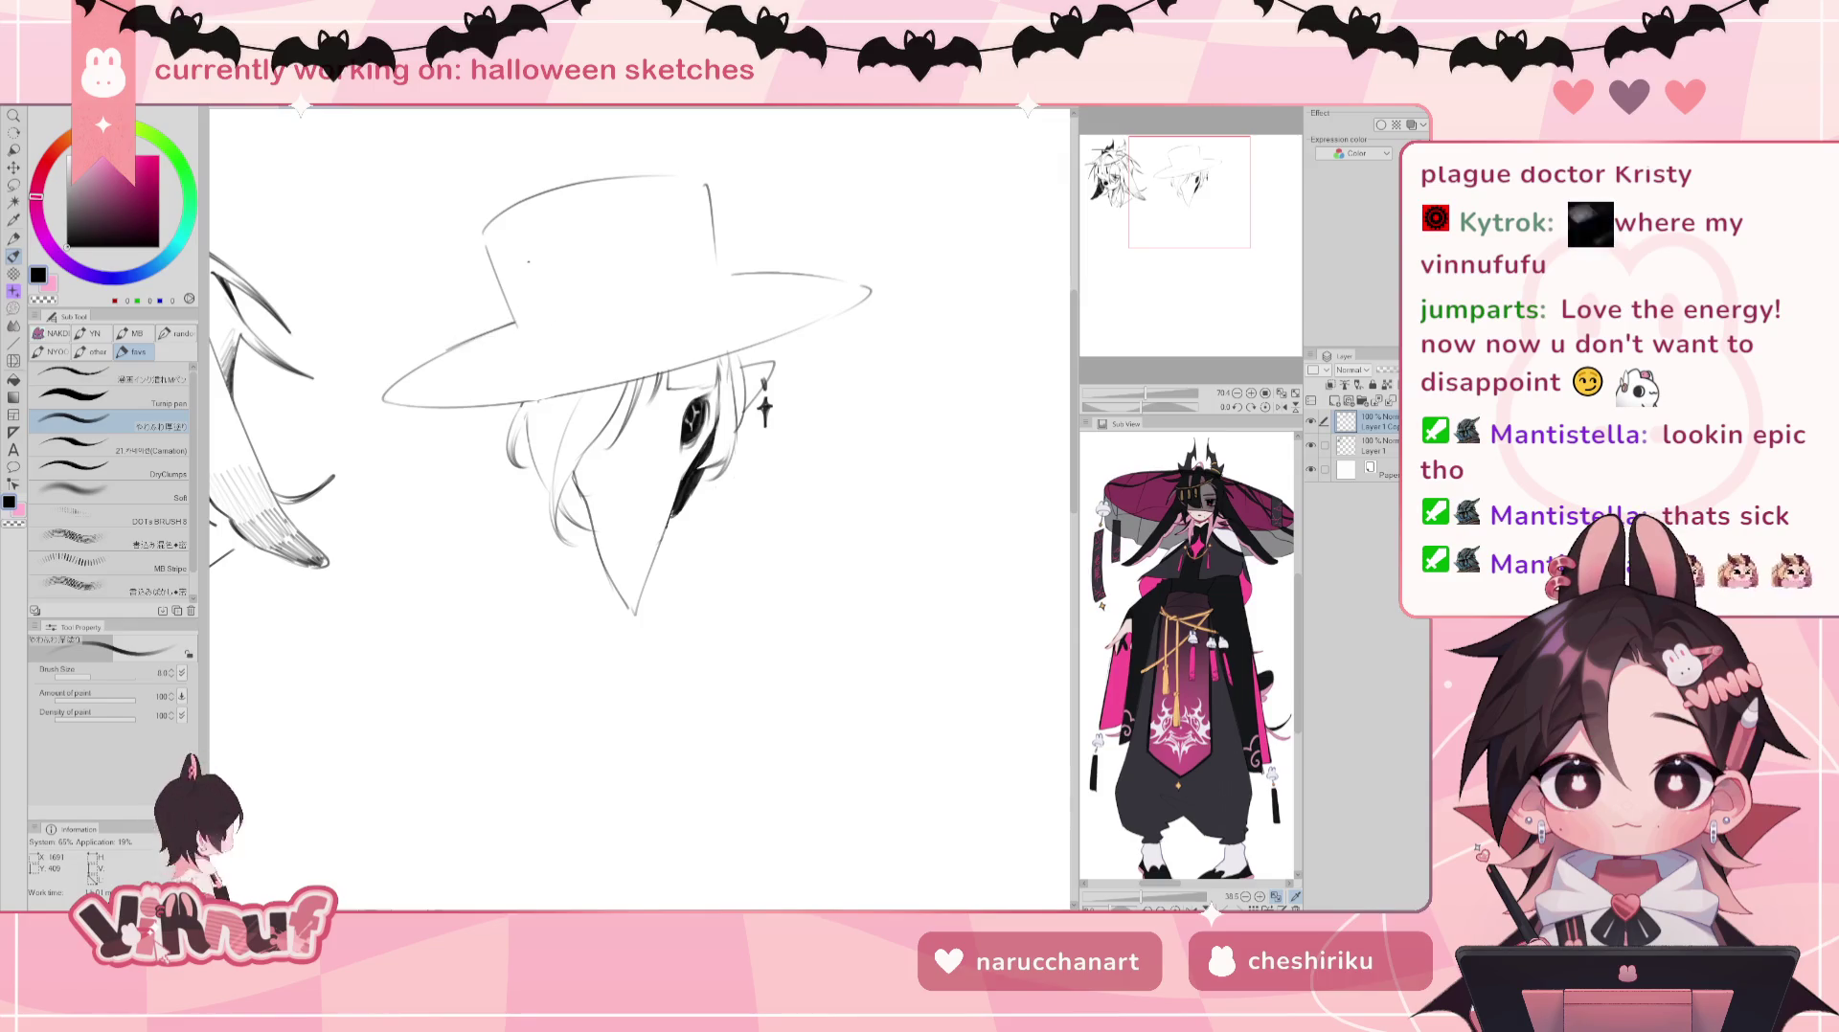
left_click_drag(670, 478, 612, 403)
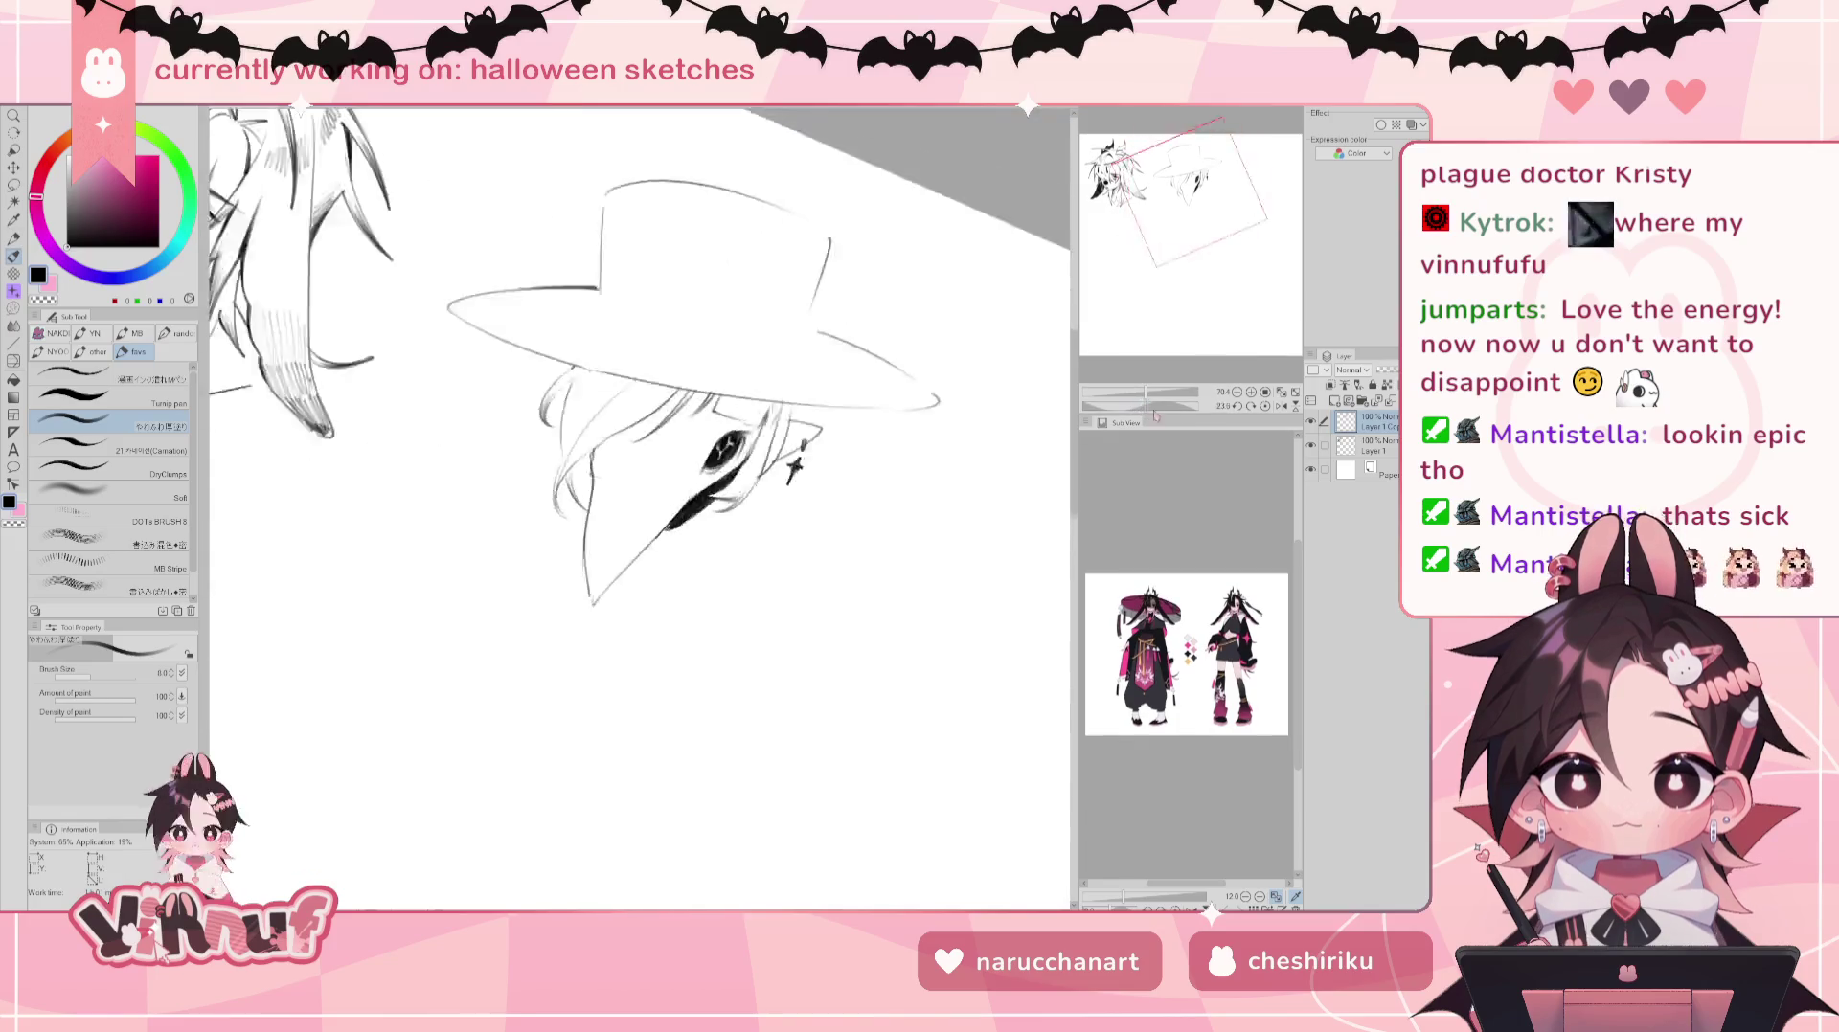
left_click_drag(670, 478, 1146, 374)
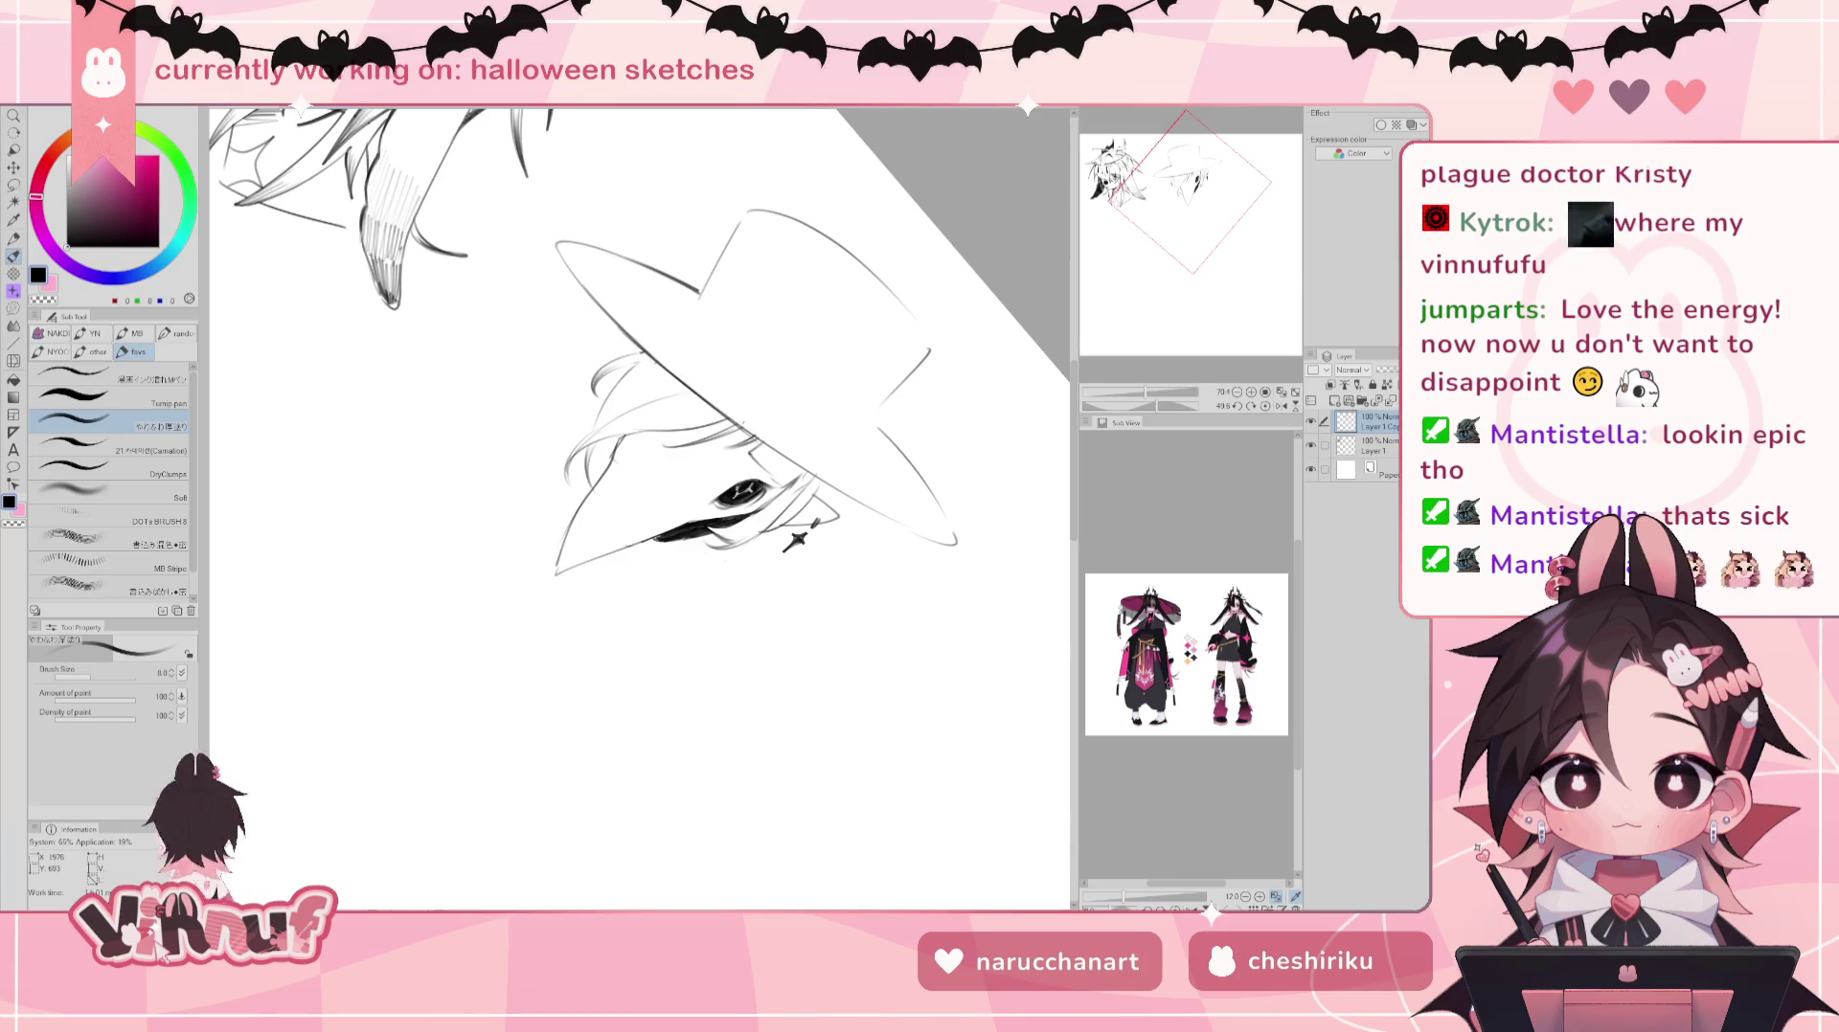
key("ctrl+at")
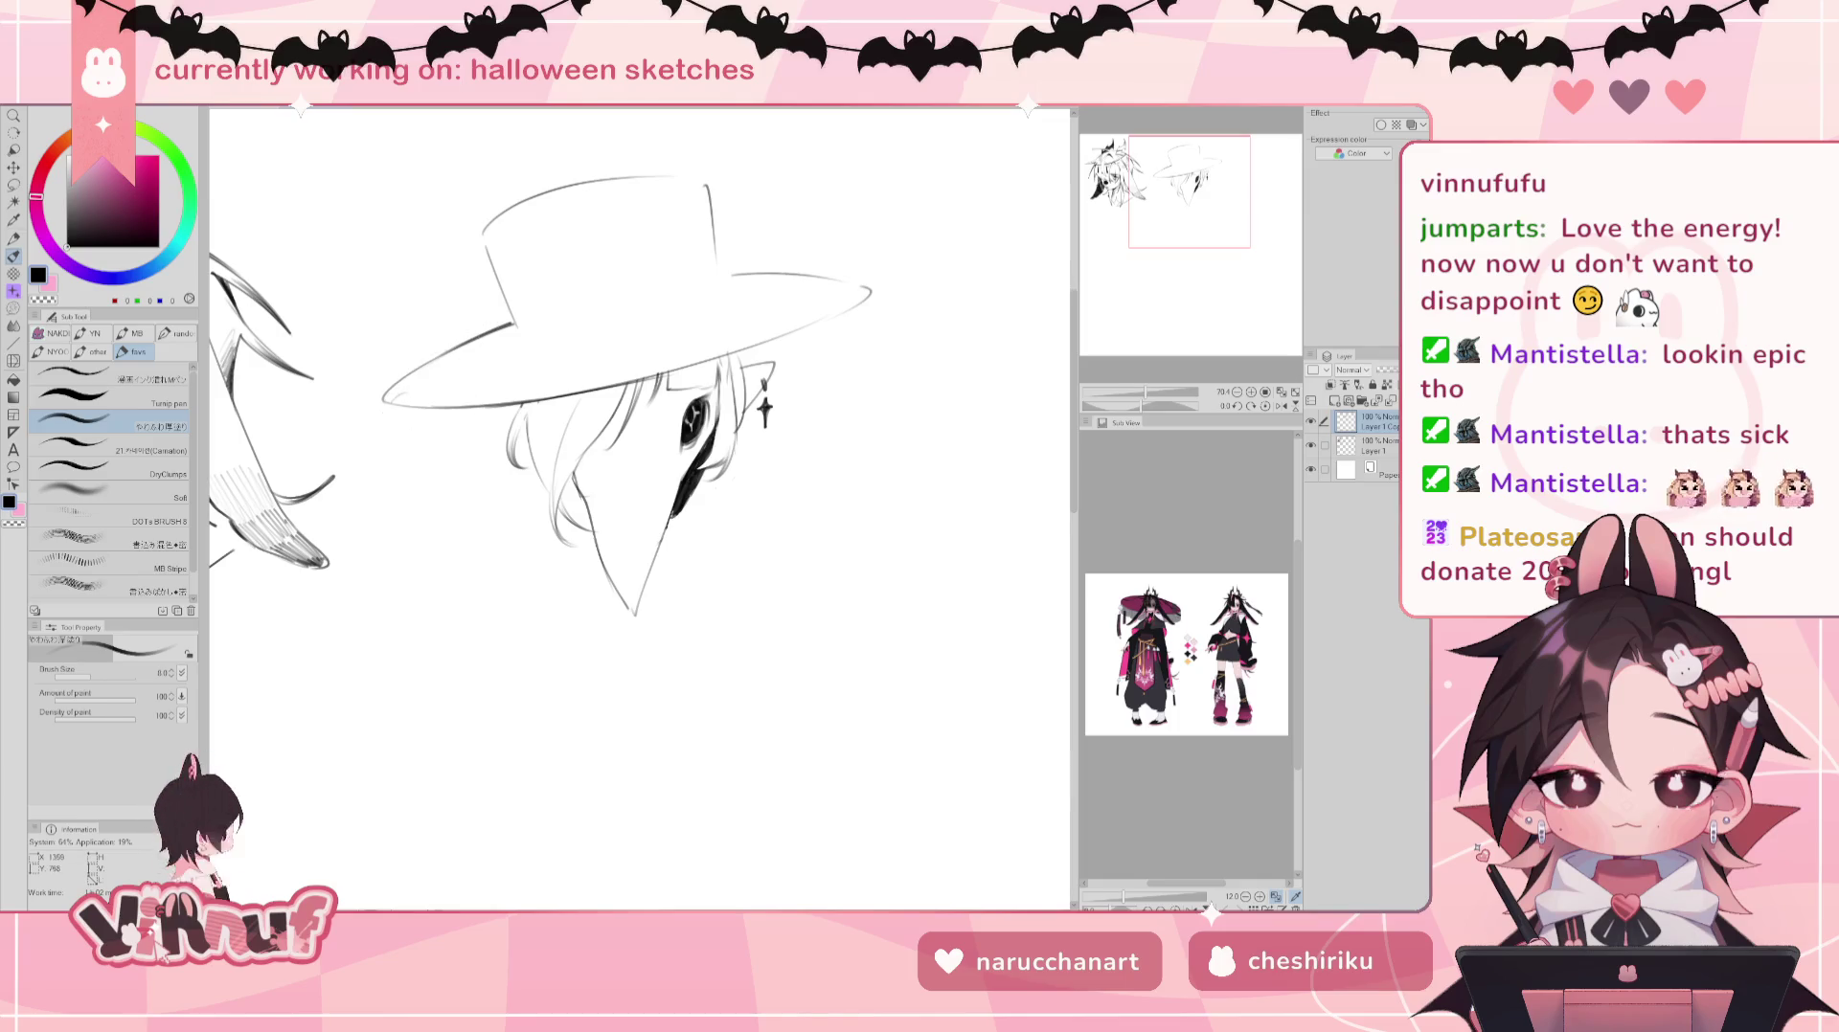
Step: Try a line under the left hat brim and a wing shape on the crown, undoing both
left_click_drag(387, 402, 373, 529)
key("ctrl+z")
left_click_drag(385, 399, 370, 536)
key("ctrl+z")
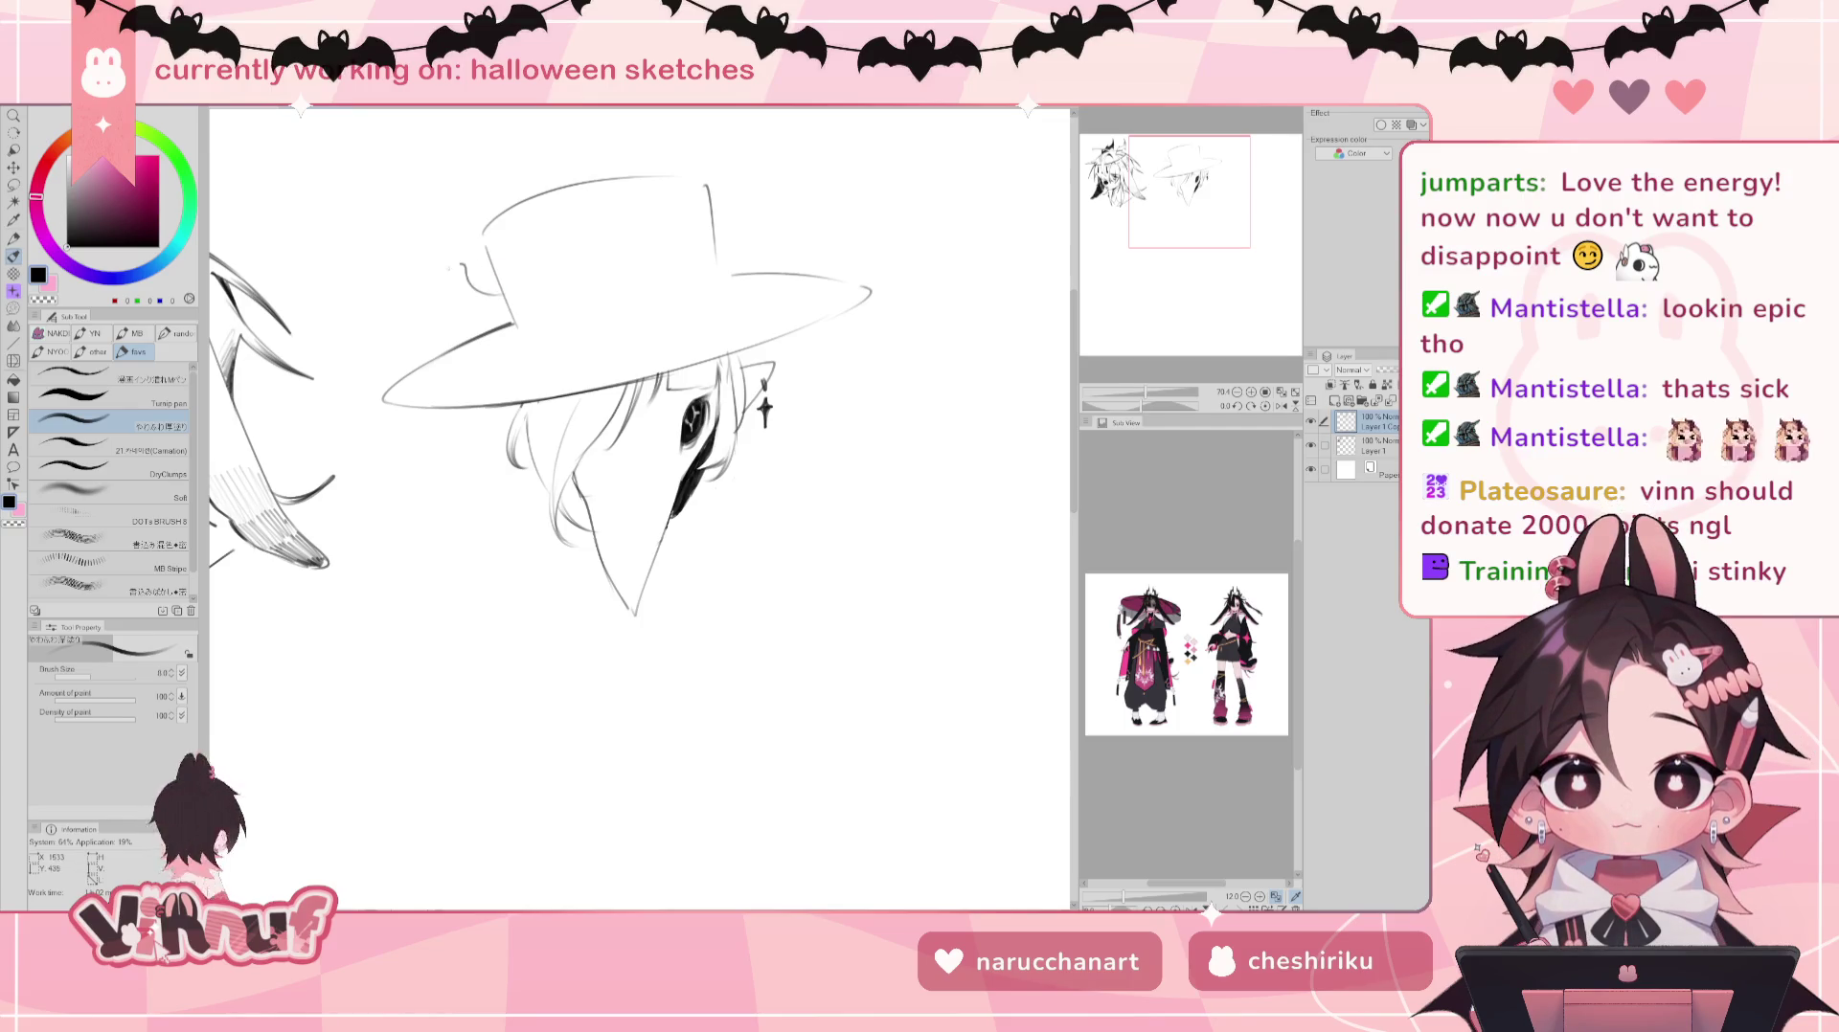
left_click_drag(469, 264, 480, 312)
key("ctrl+z")
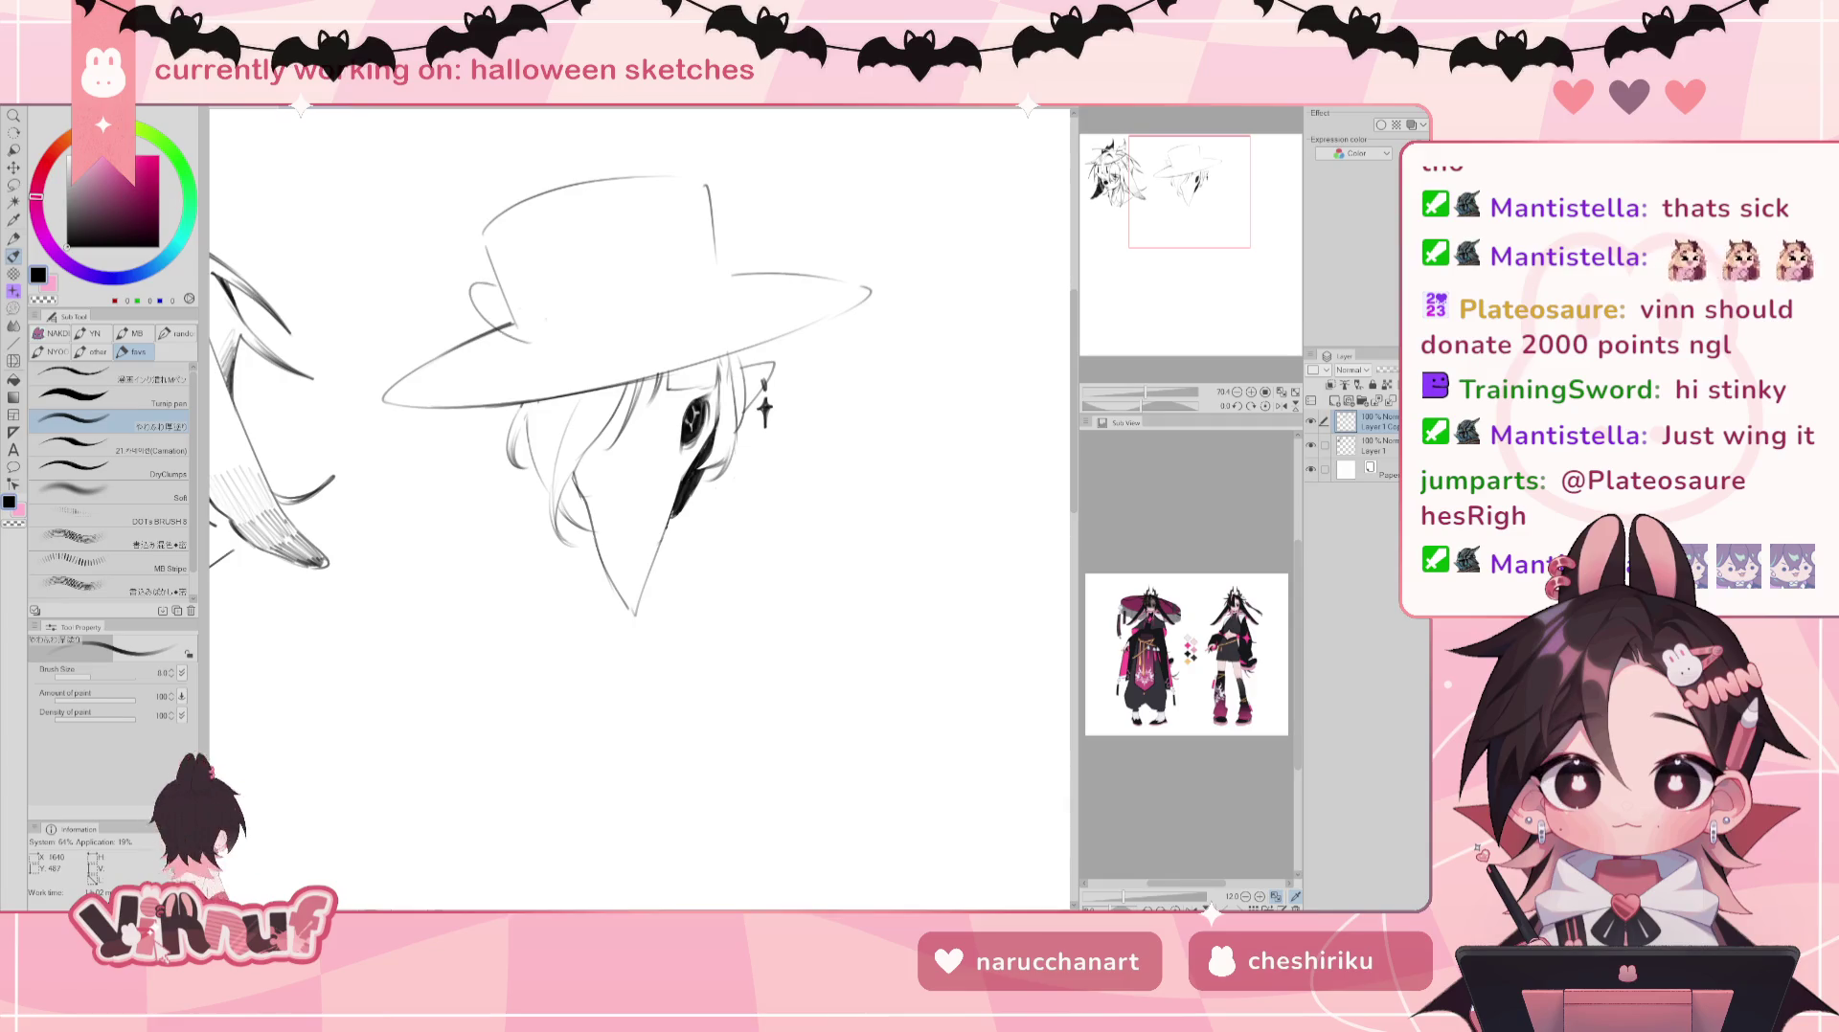
Step: Draw a curve under the hat crown and strokes along the right of the brim on a rotated view
left_click_drag(512, 329, 653, 316)
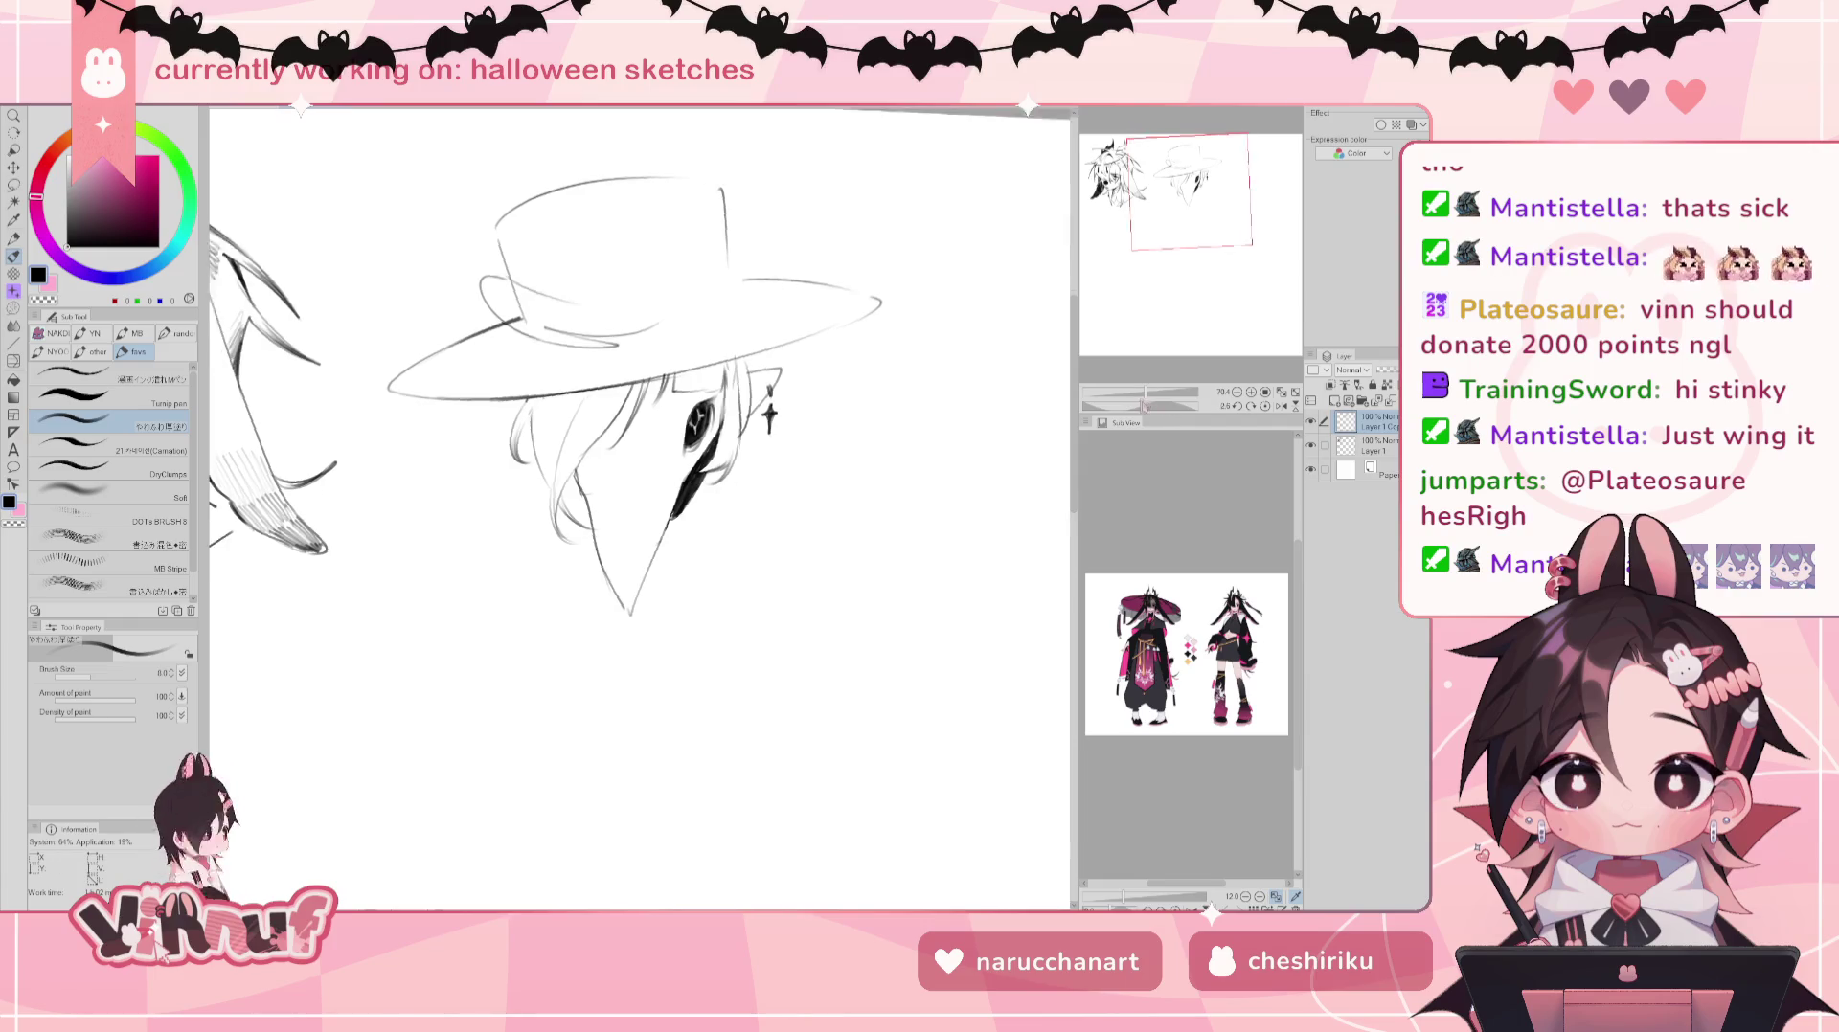
left_click_drag(862, 383, 670, 670)
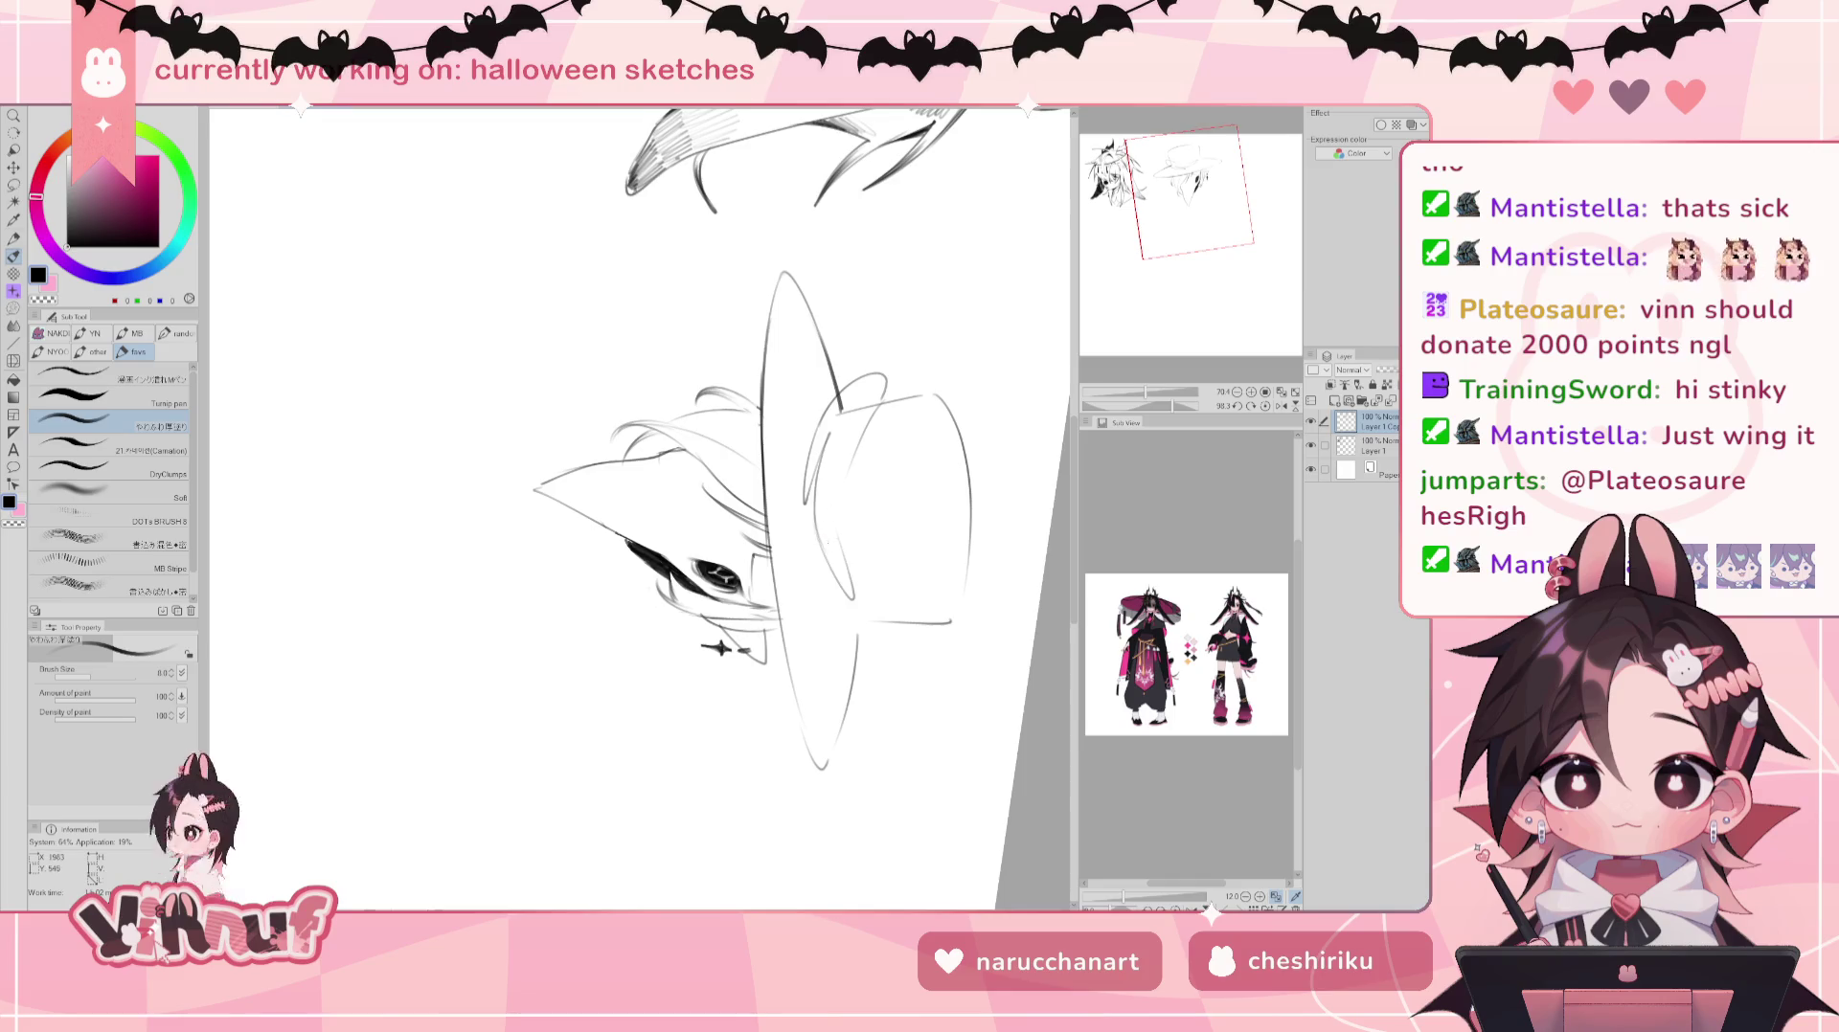
left_click_drag(842, 517, 867, 580)
left_click_drag(848, 513, 883, 594)
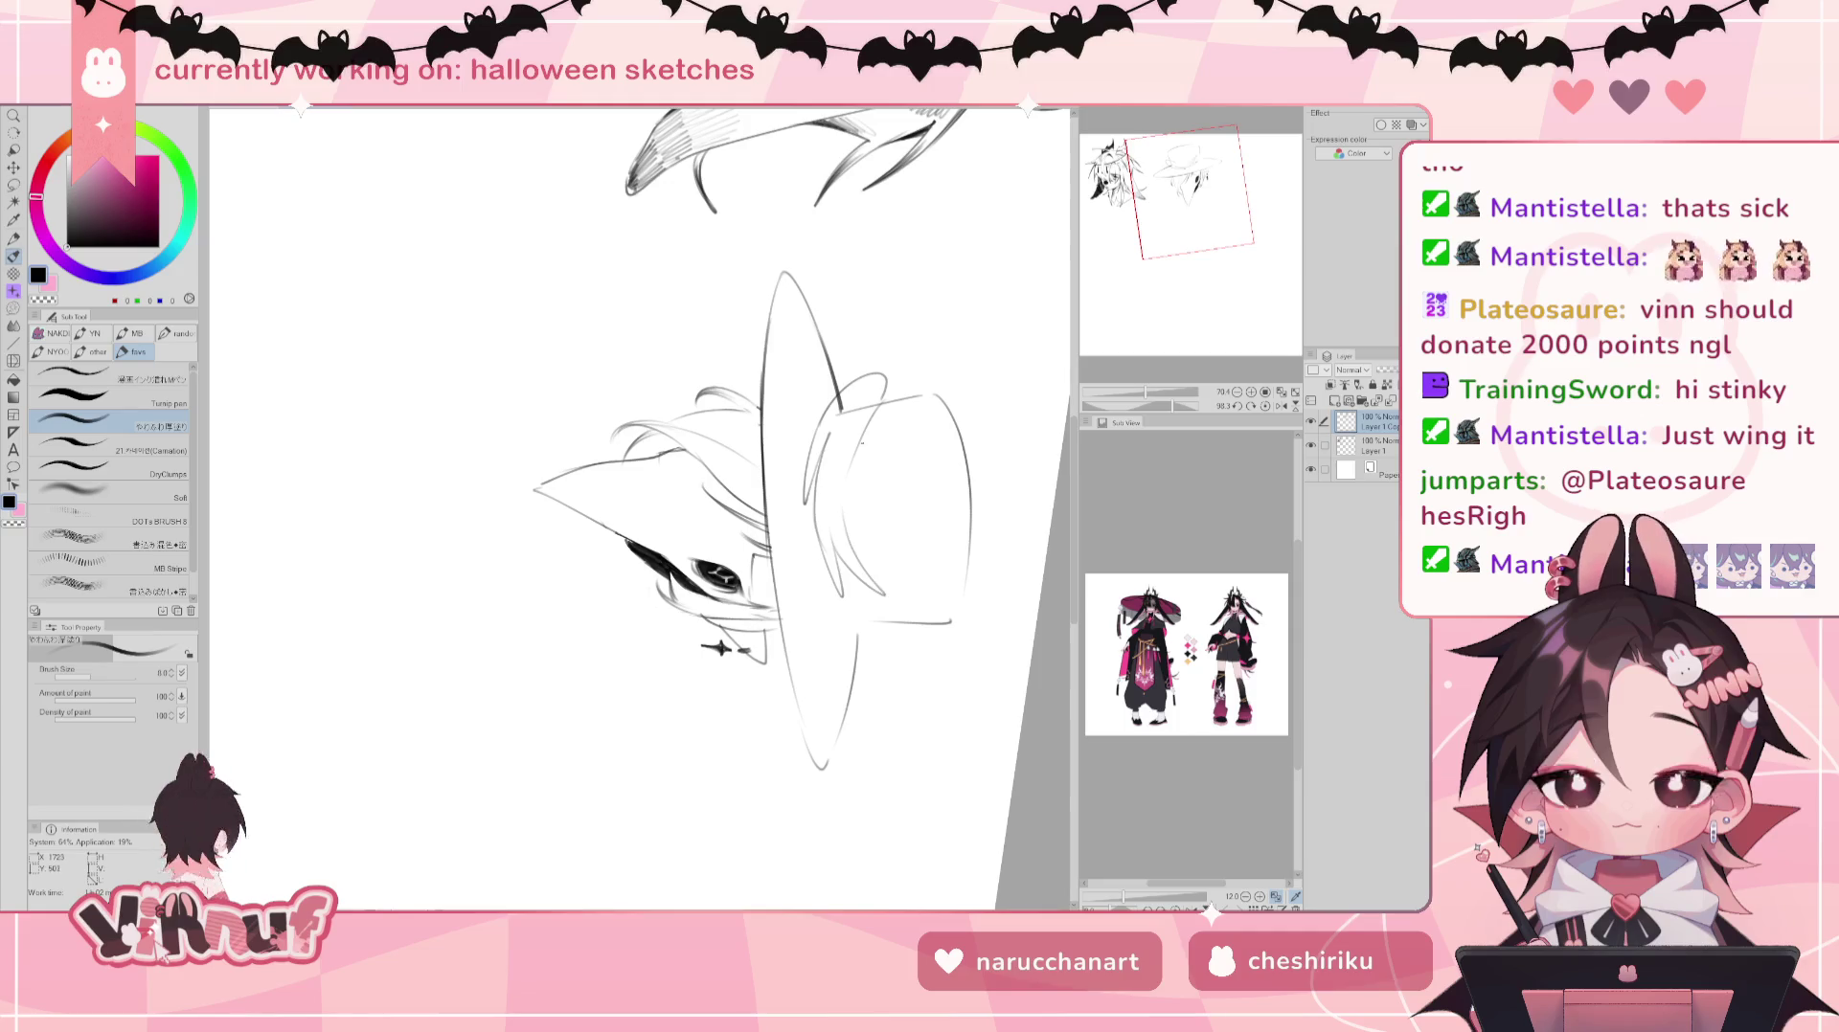
left_click(1265, 406)
left_click_drag(1140, 406, 1150, 406)
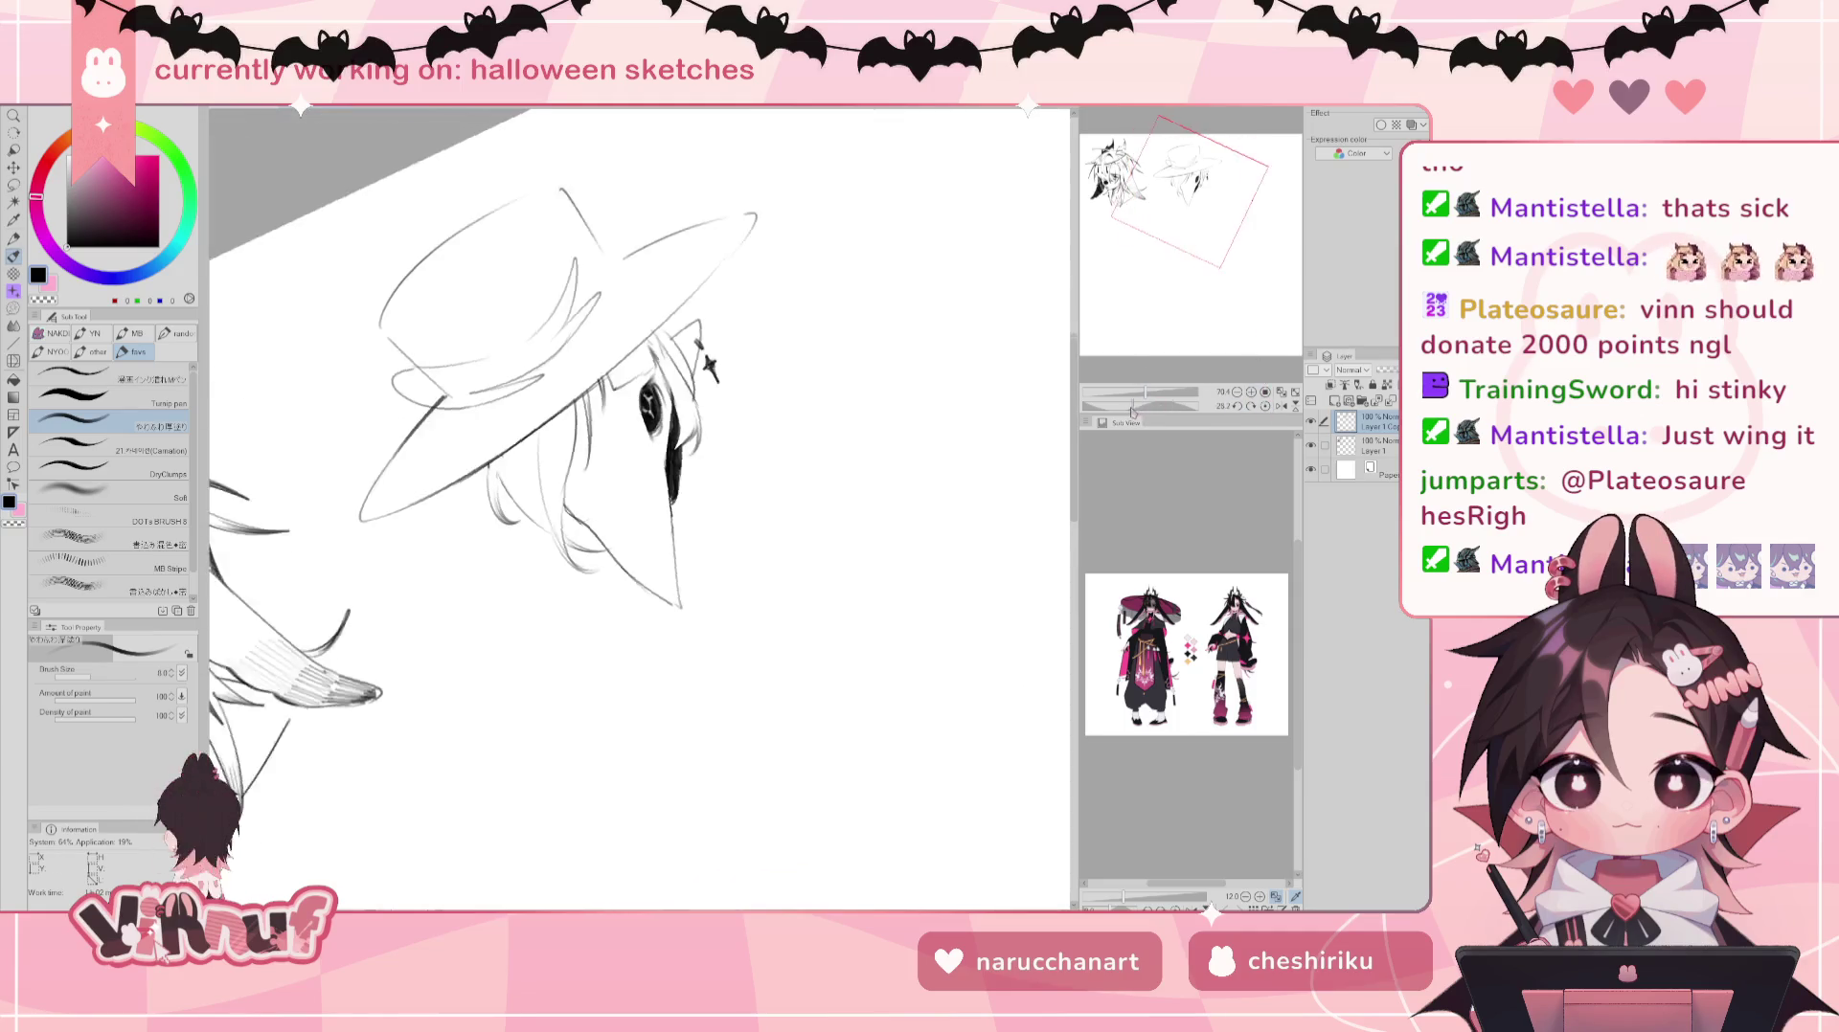
Step: Erase the faint inner hat edge line and add a dot and curved line inside the hat
key("e")
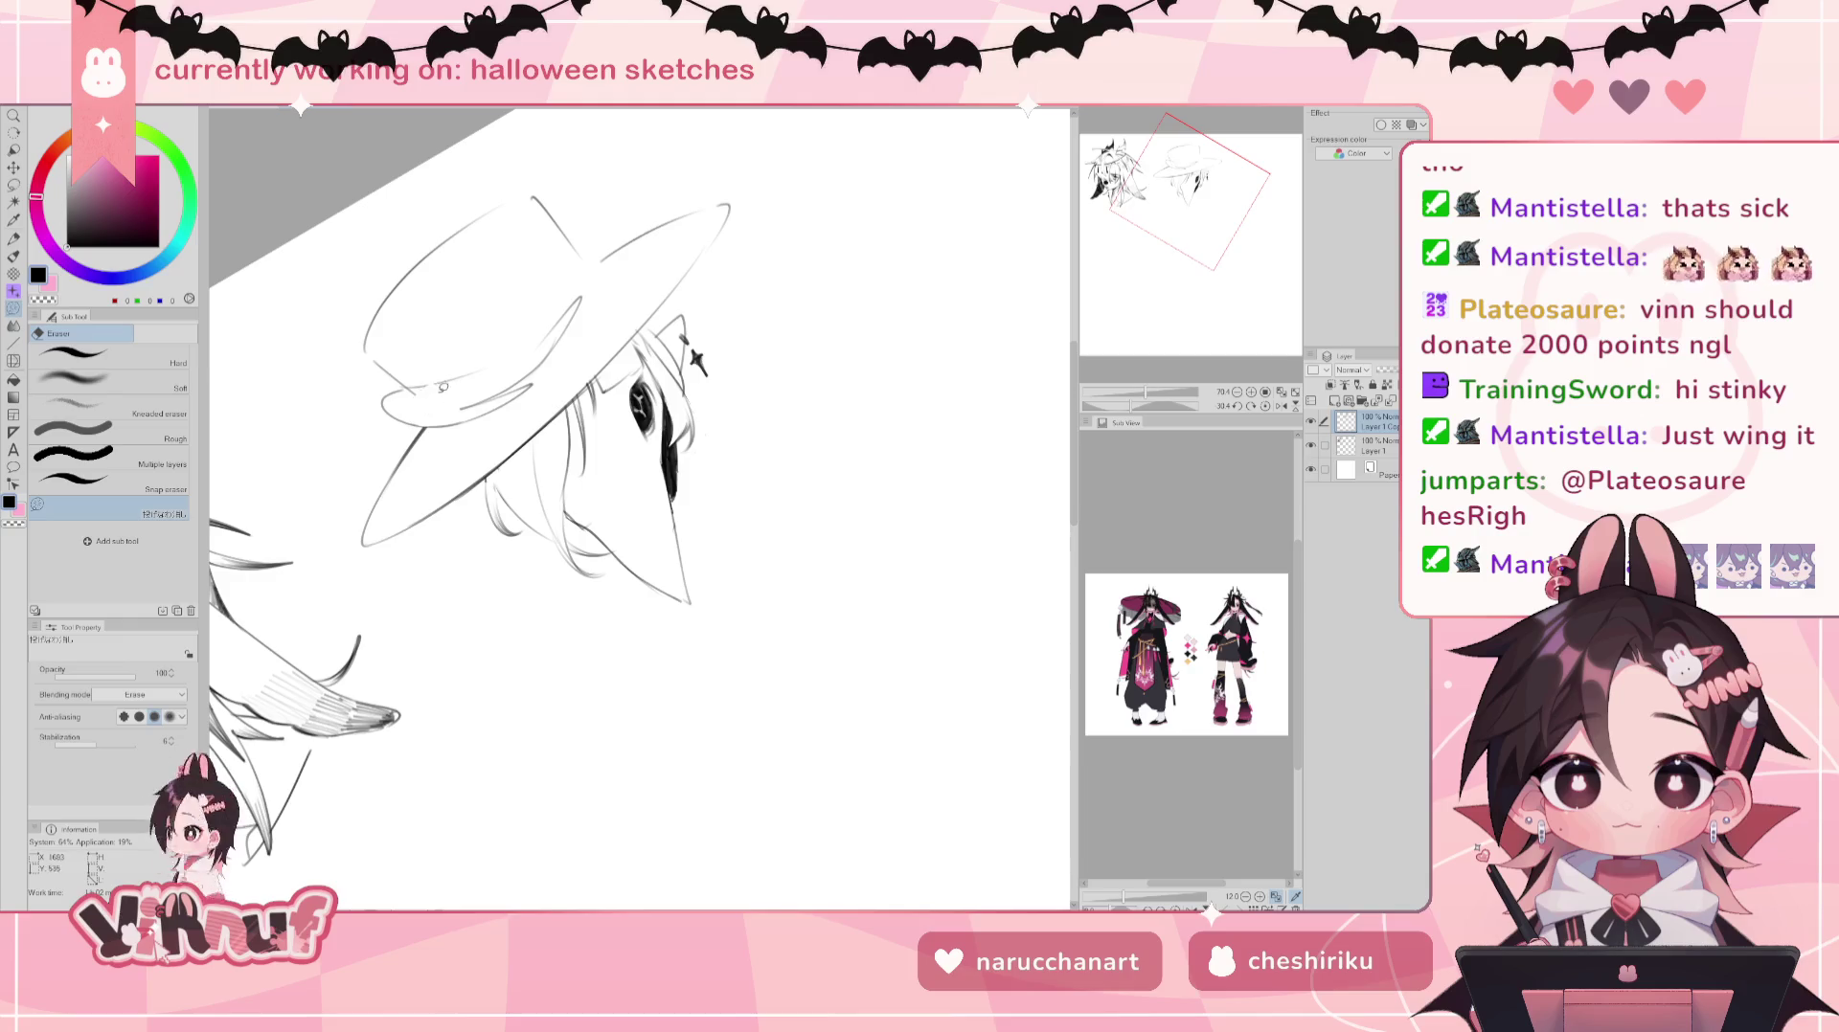
key("b")
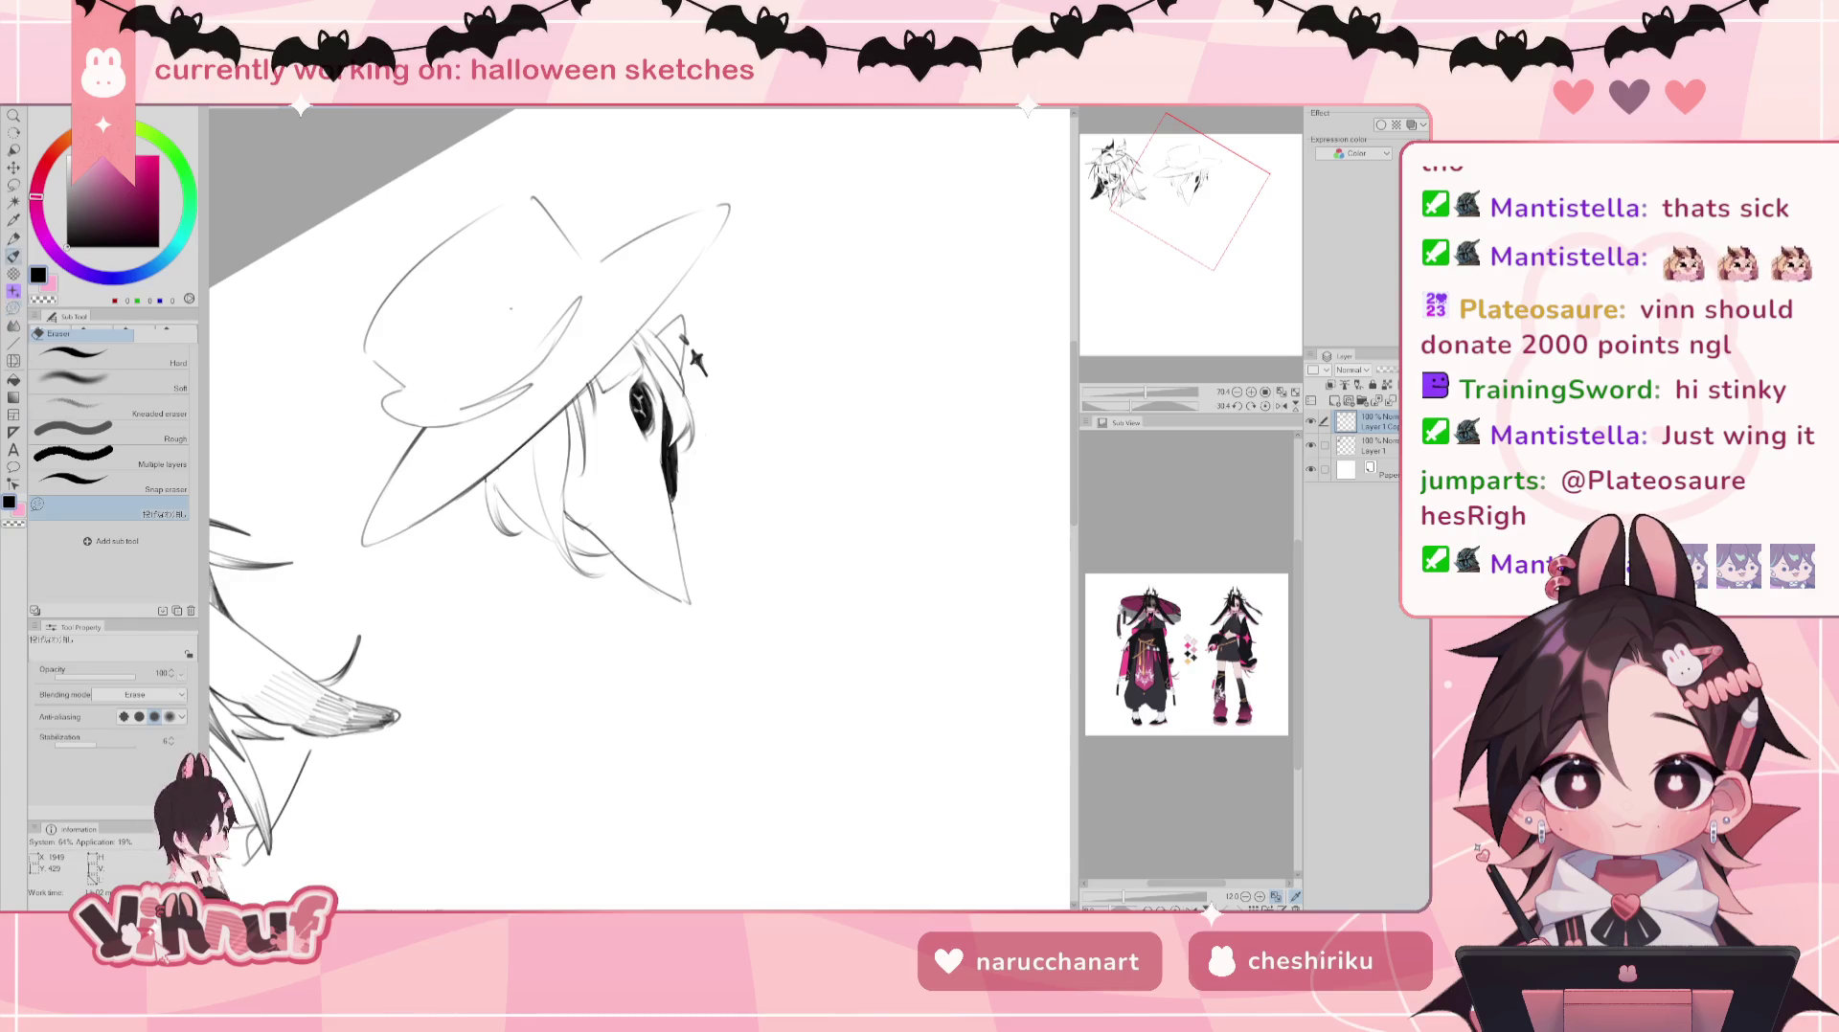
left_click(1265, 388)
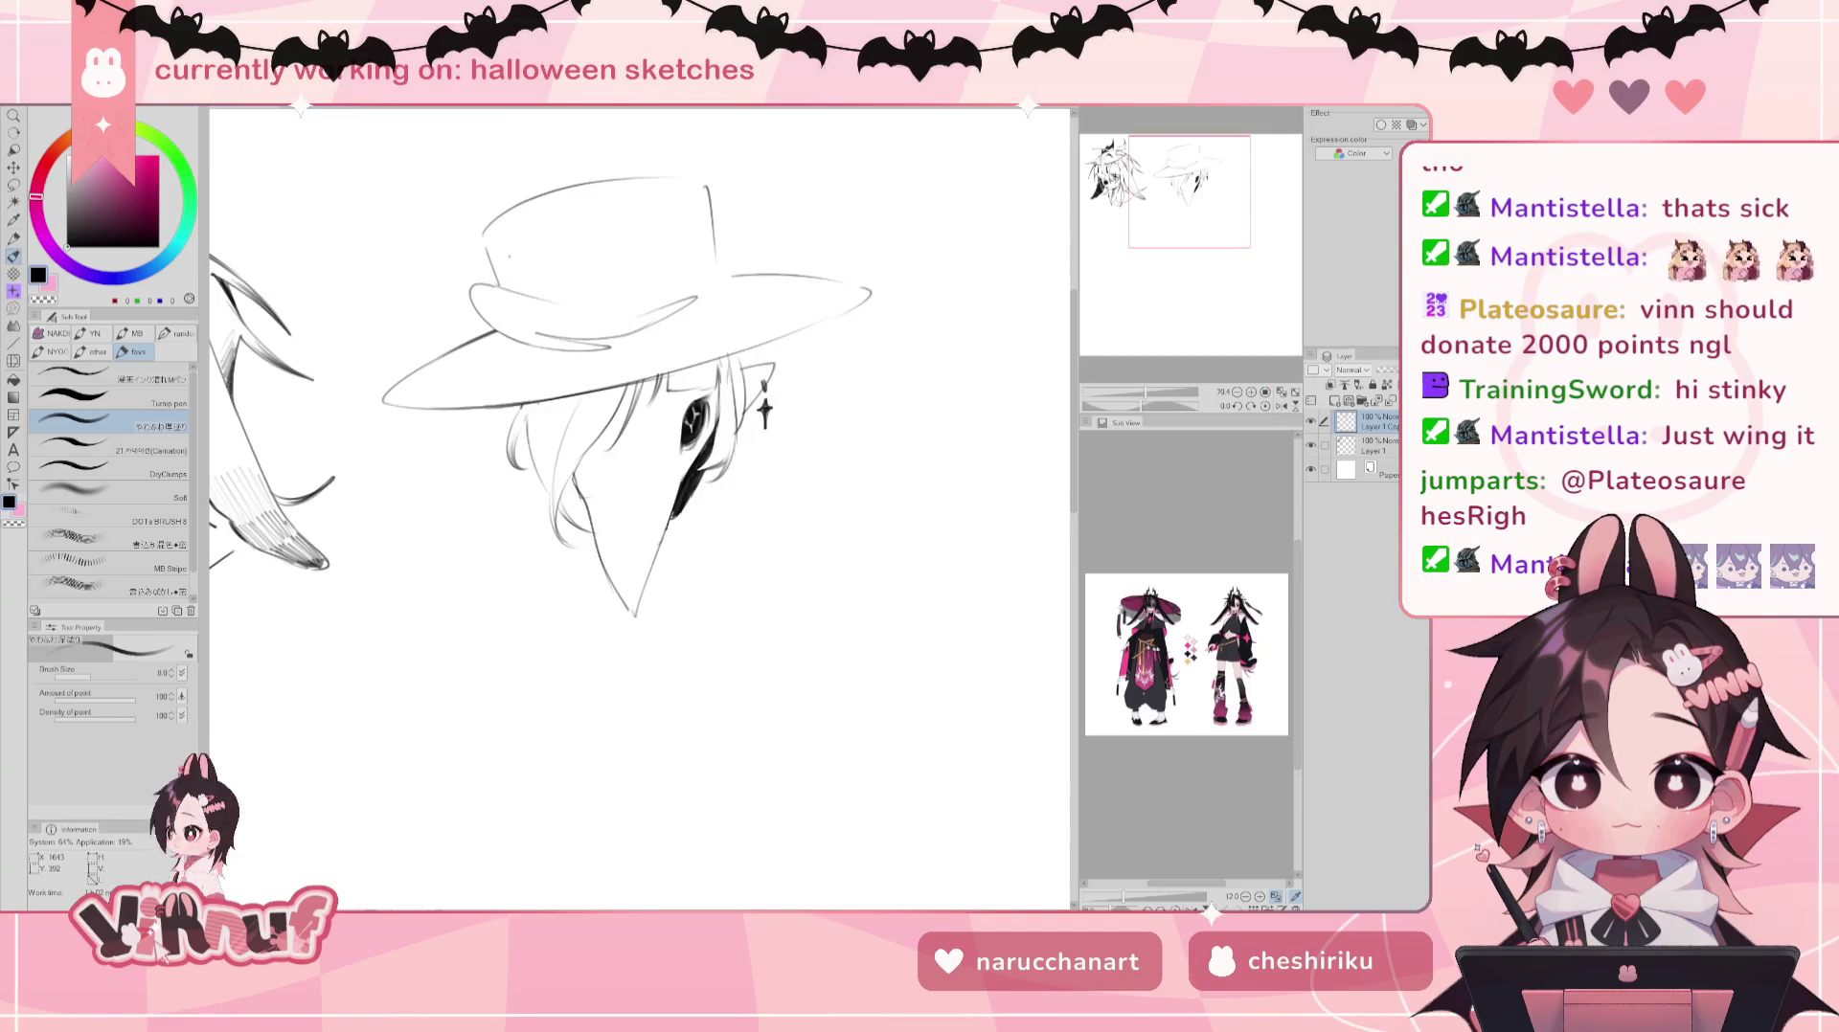
left_click(1191, 406)
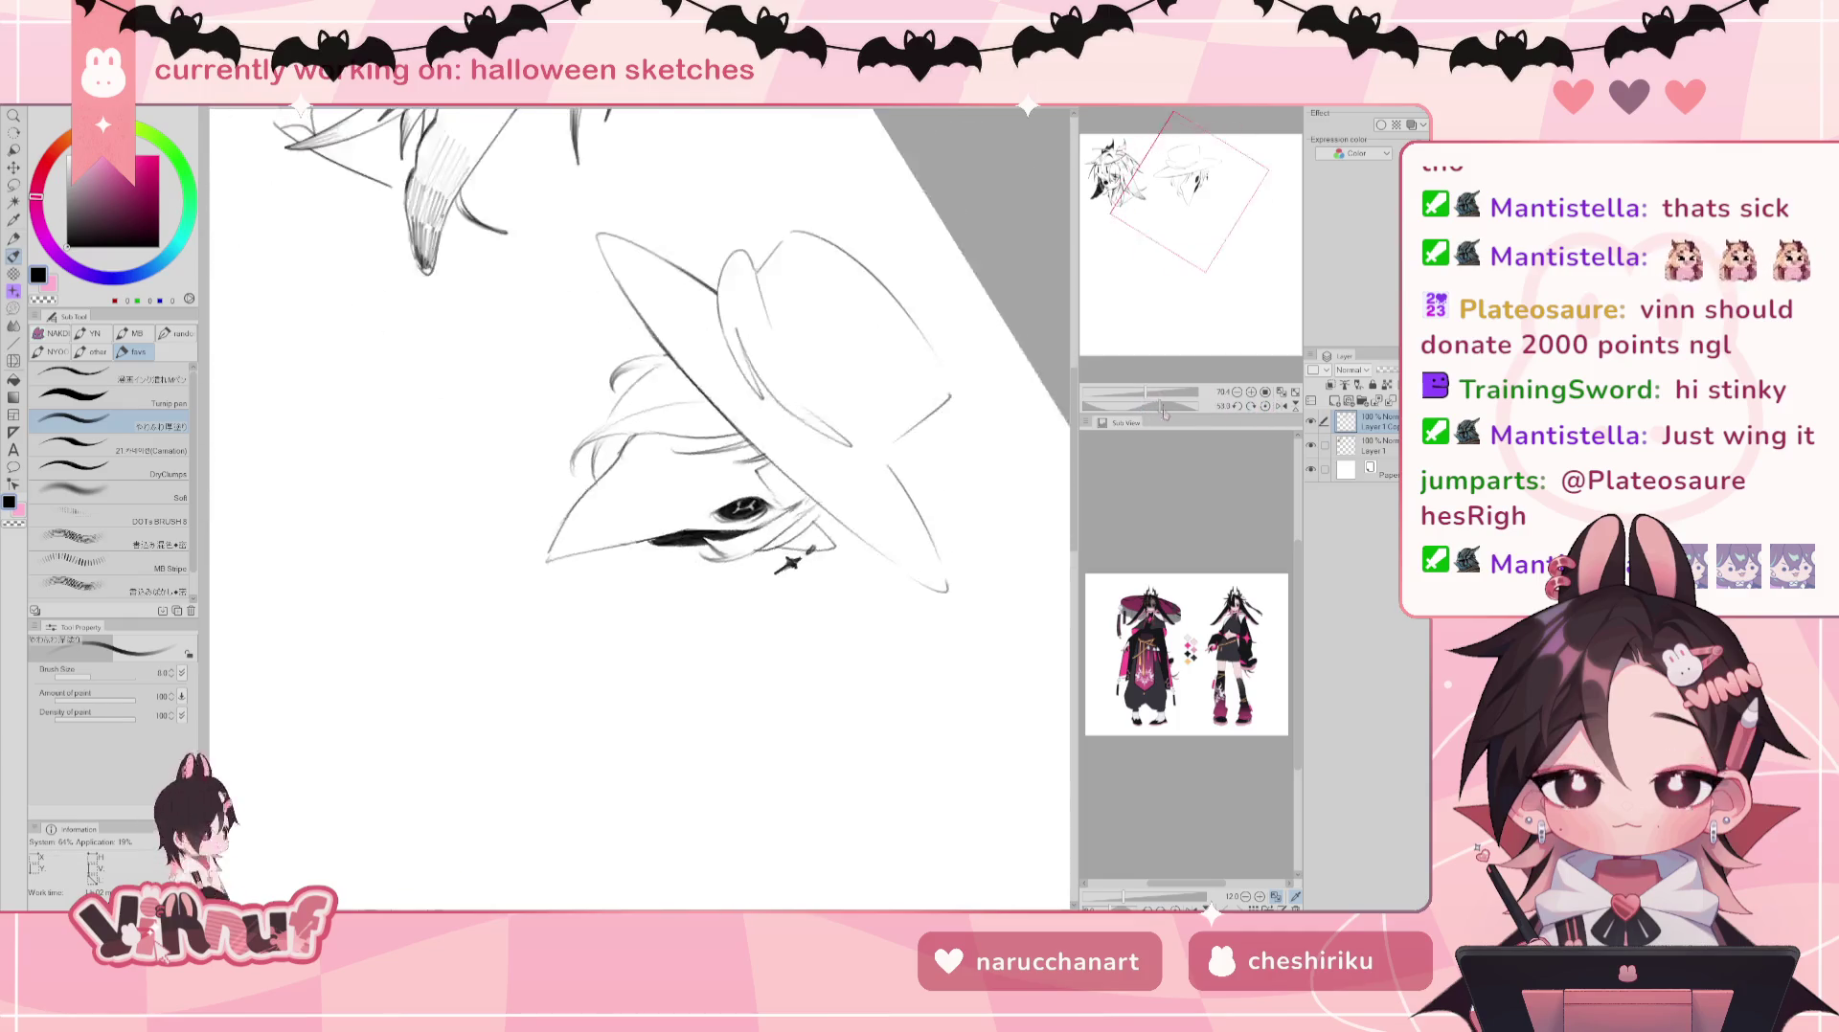
key("e")
left_click_drag(850, 460, 809, 295)
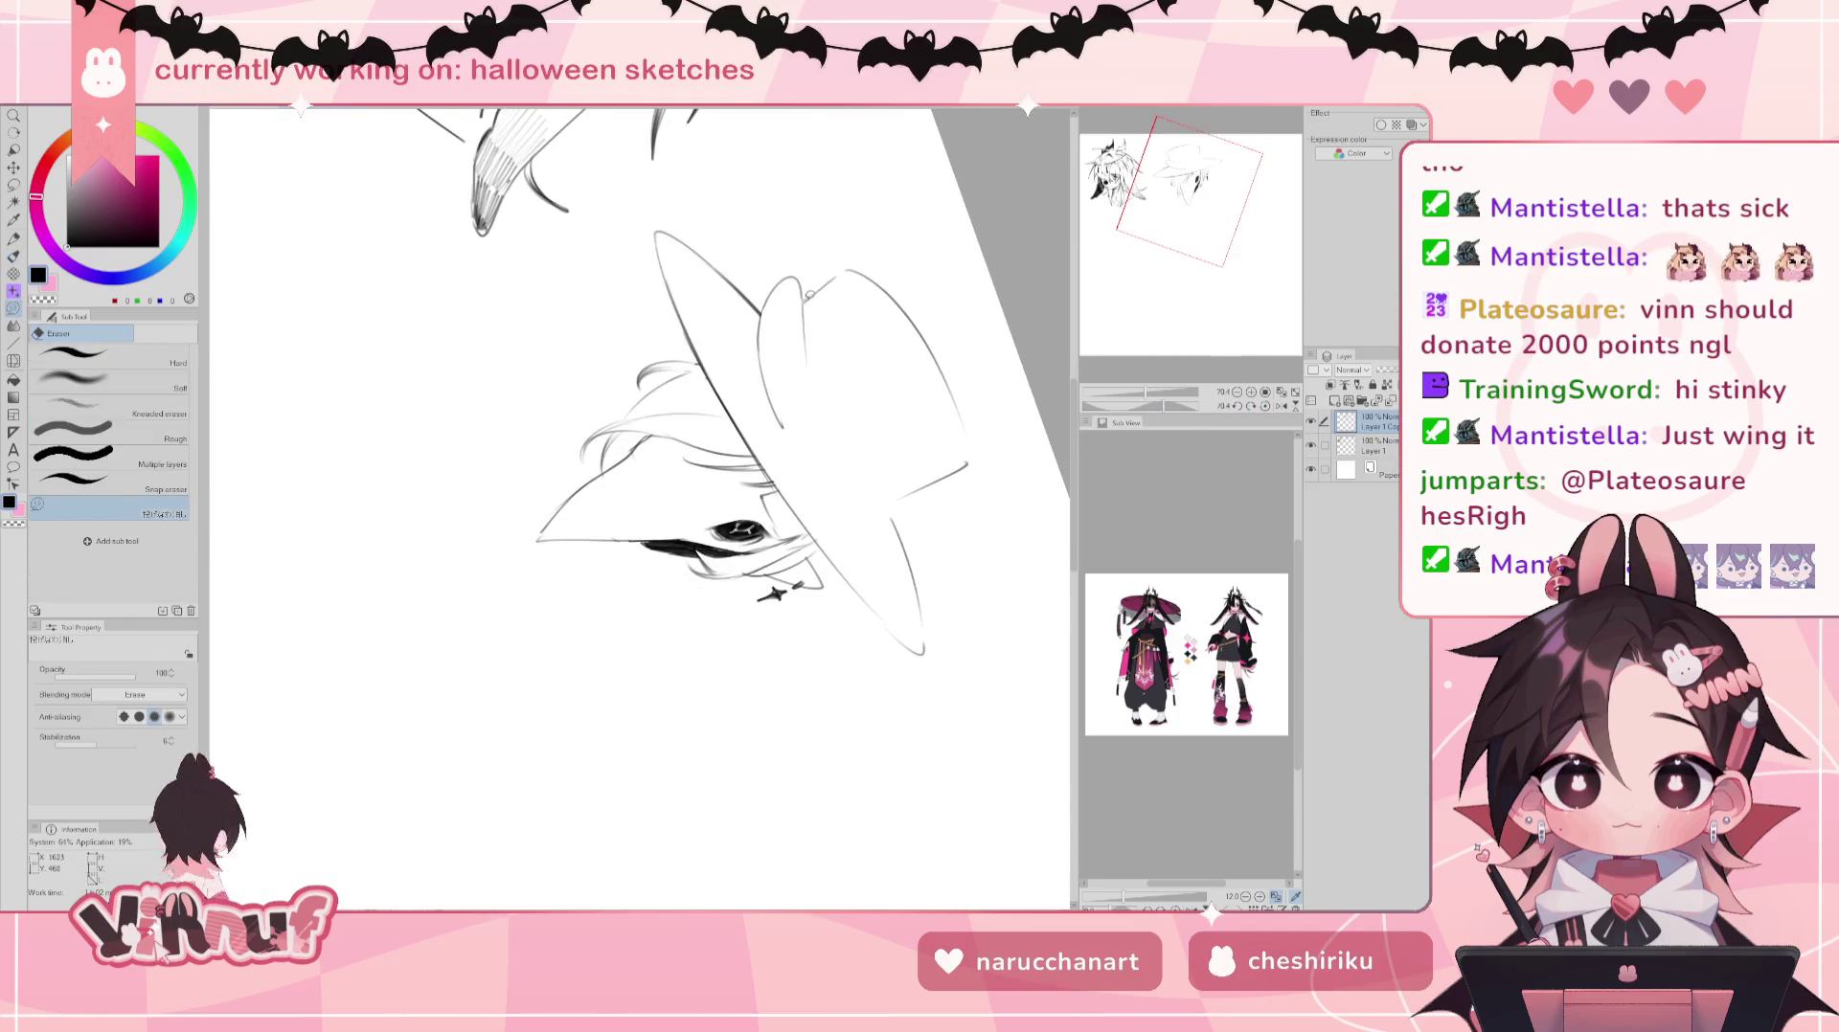
key("p")
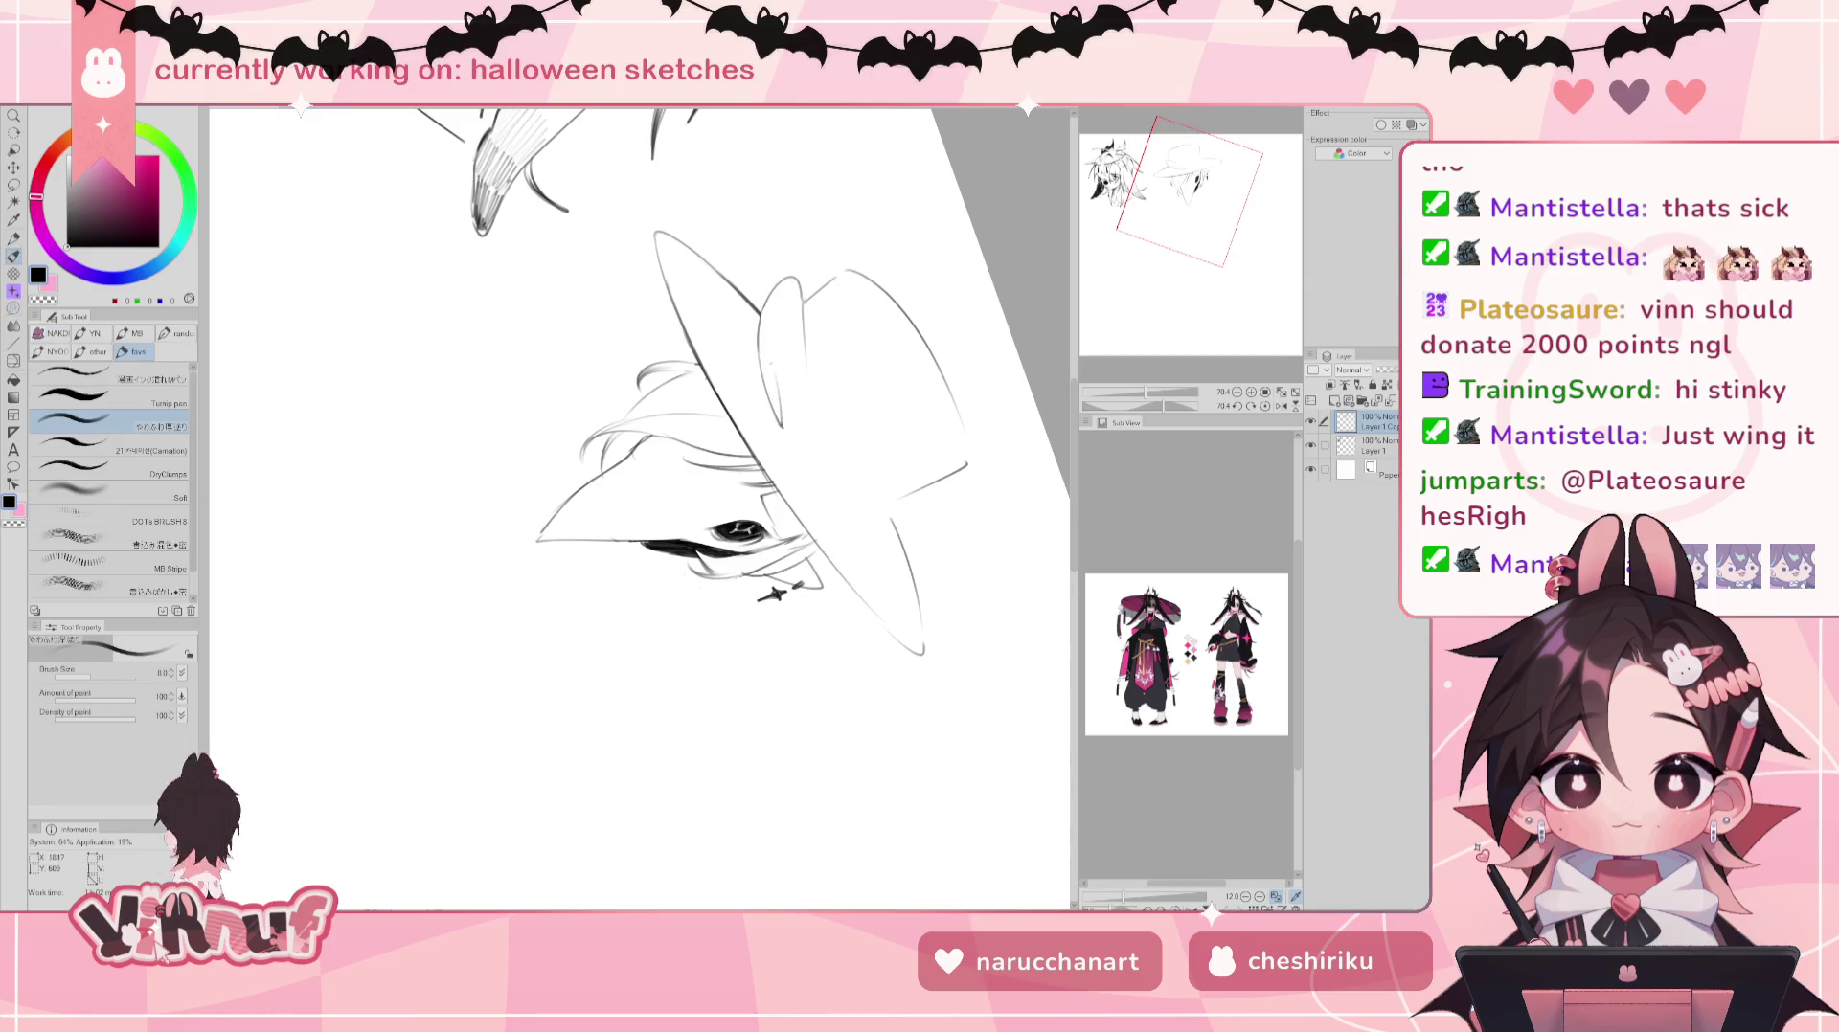
left_click(794, 436)
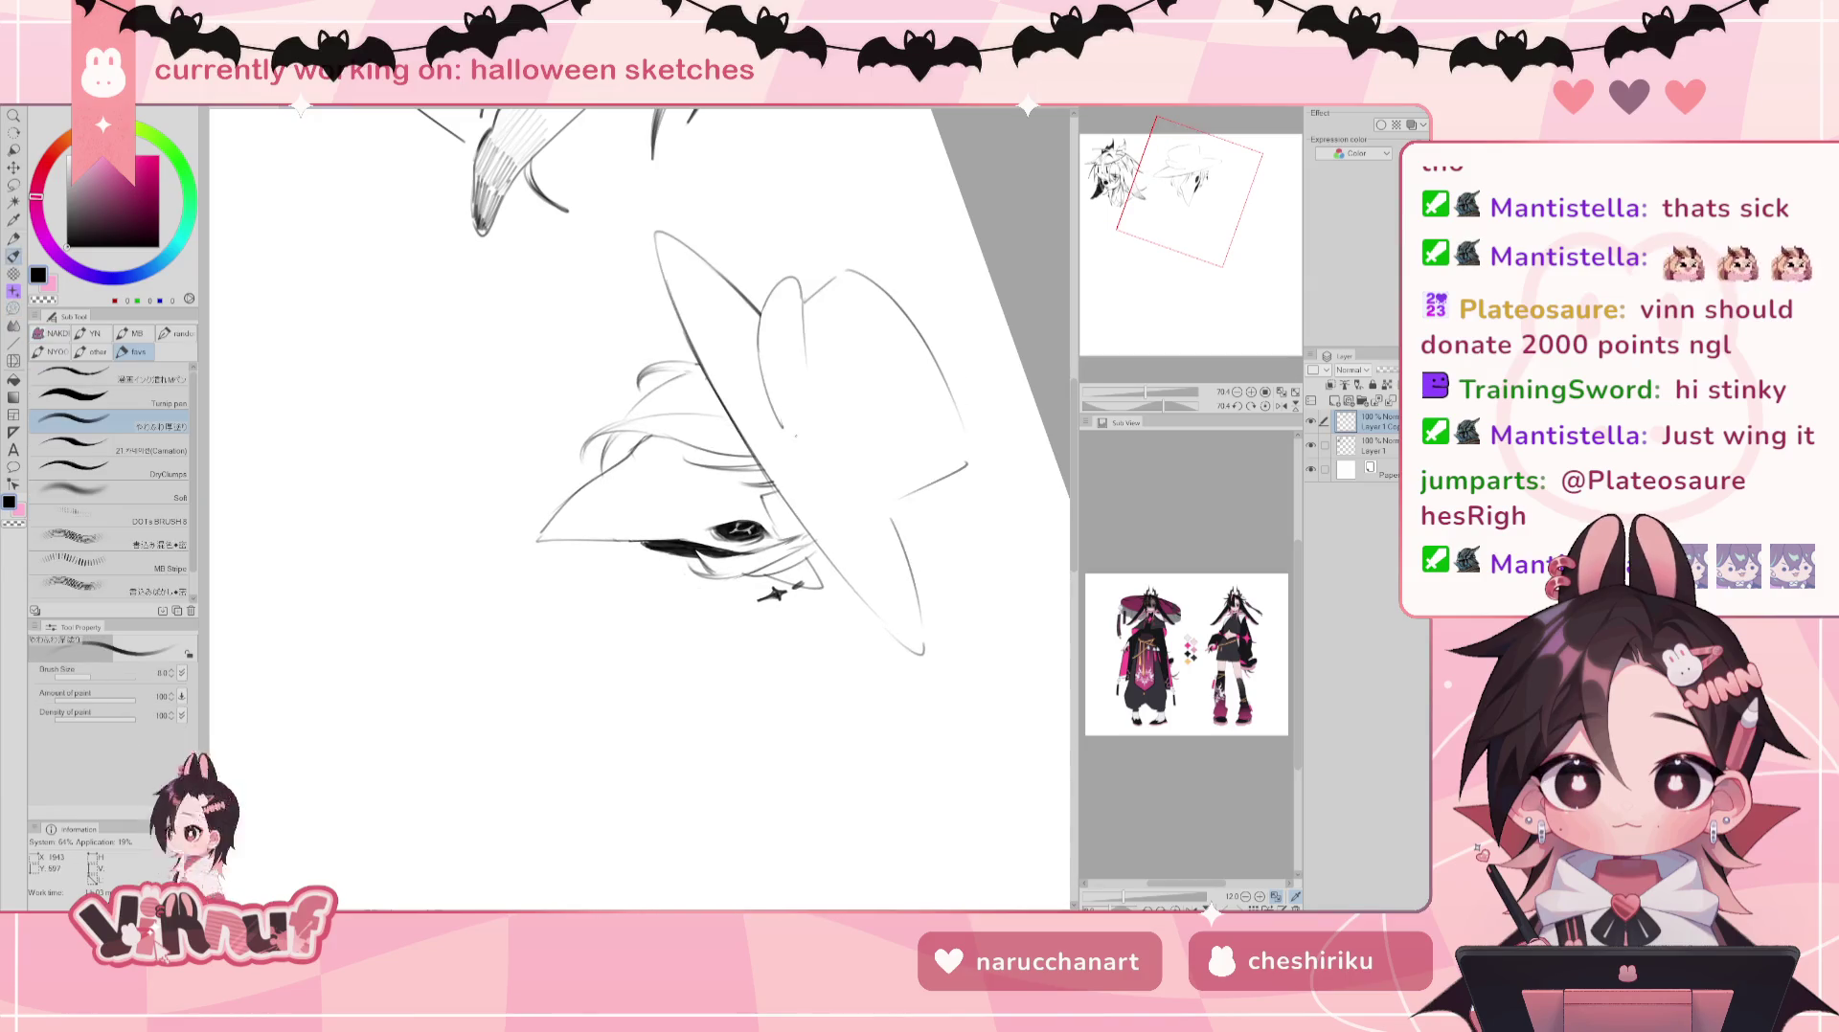
left_click_drag(785, 397, 843, 497)
key("ctrl+z")
left_click_drag(797, 433, 839, 503)
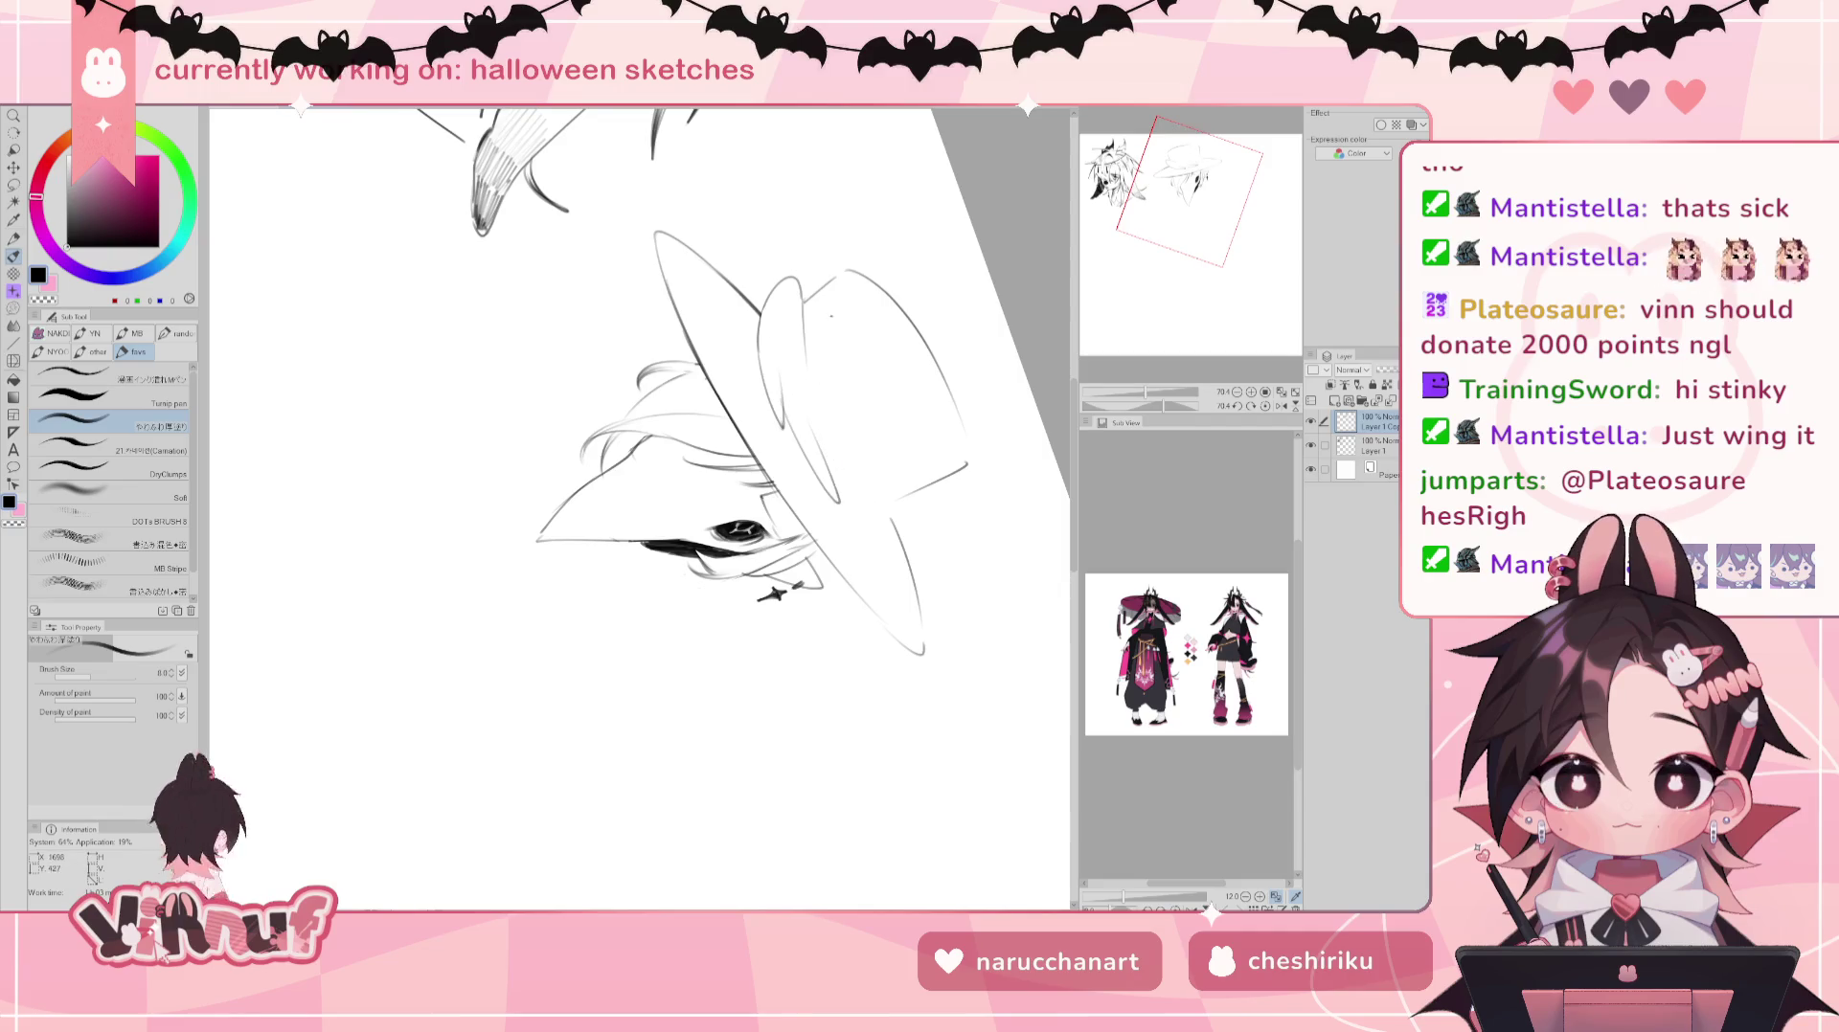
Step: Try a longer stroke inside the hat on a tilted view, discard it, and reset the view upright
left_click(1265, 406)
left_click_drag(671, 383, 469, 378)
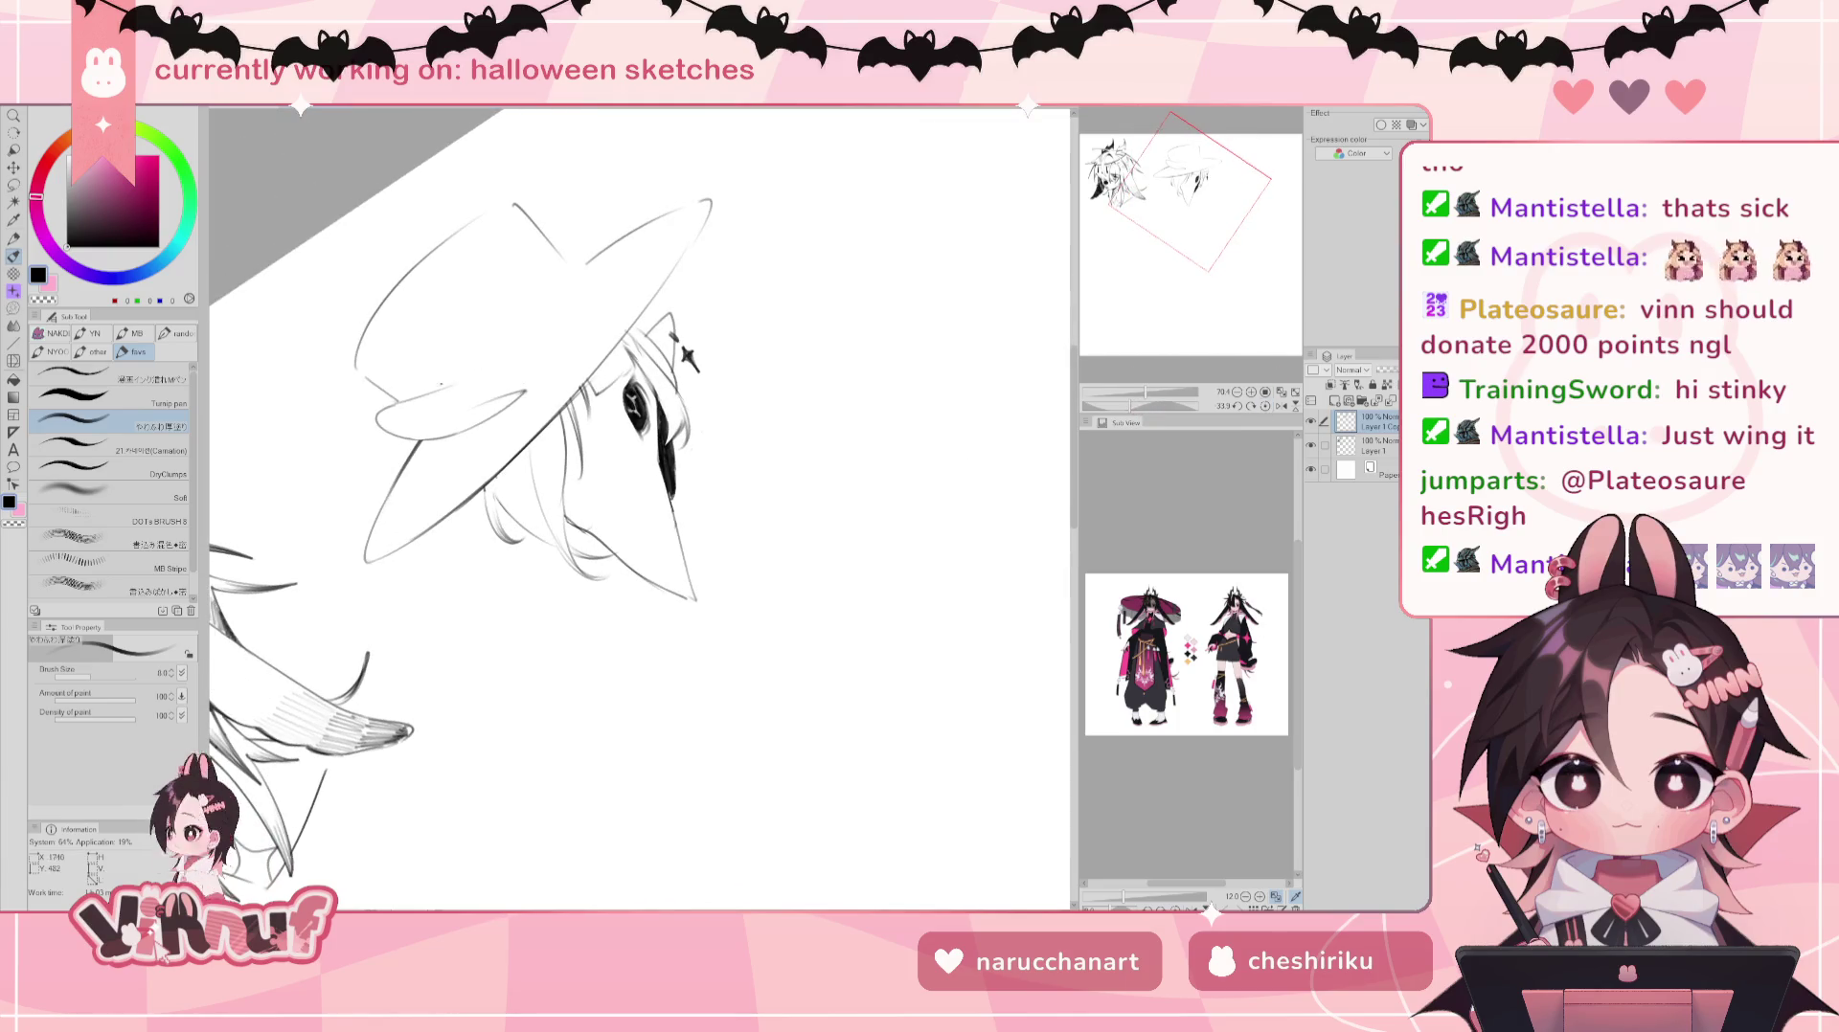
left_click_drag(558, 278, 503, 349)
key("ctrl+z")
left_click_drag(559, 278, 460, 378)
key("ctrl+z")
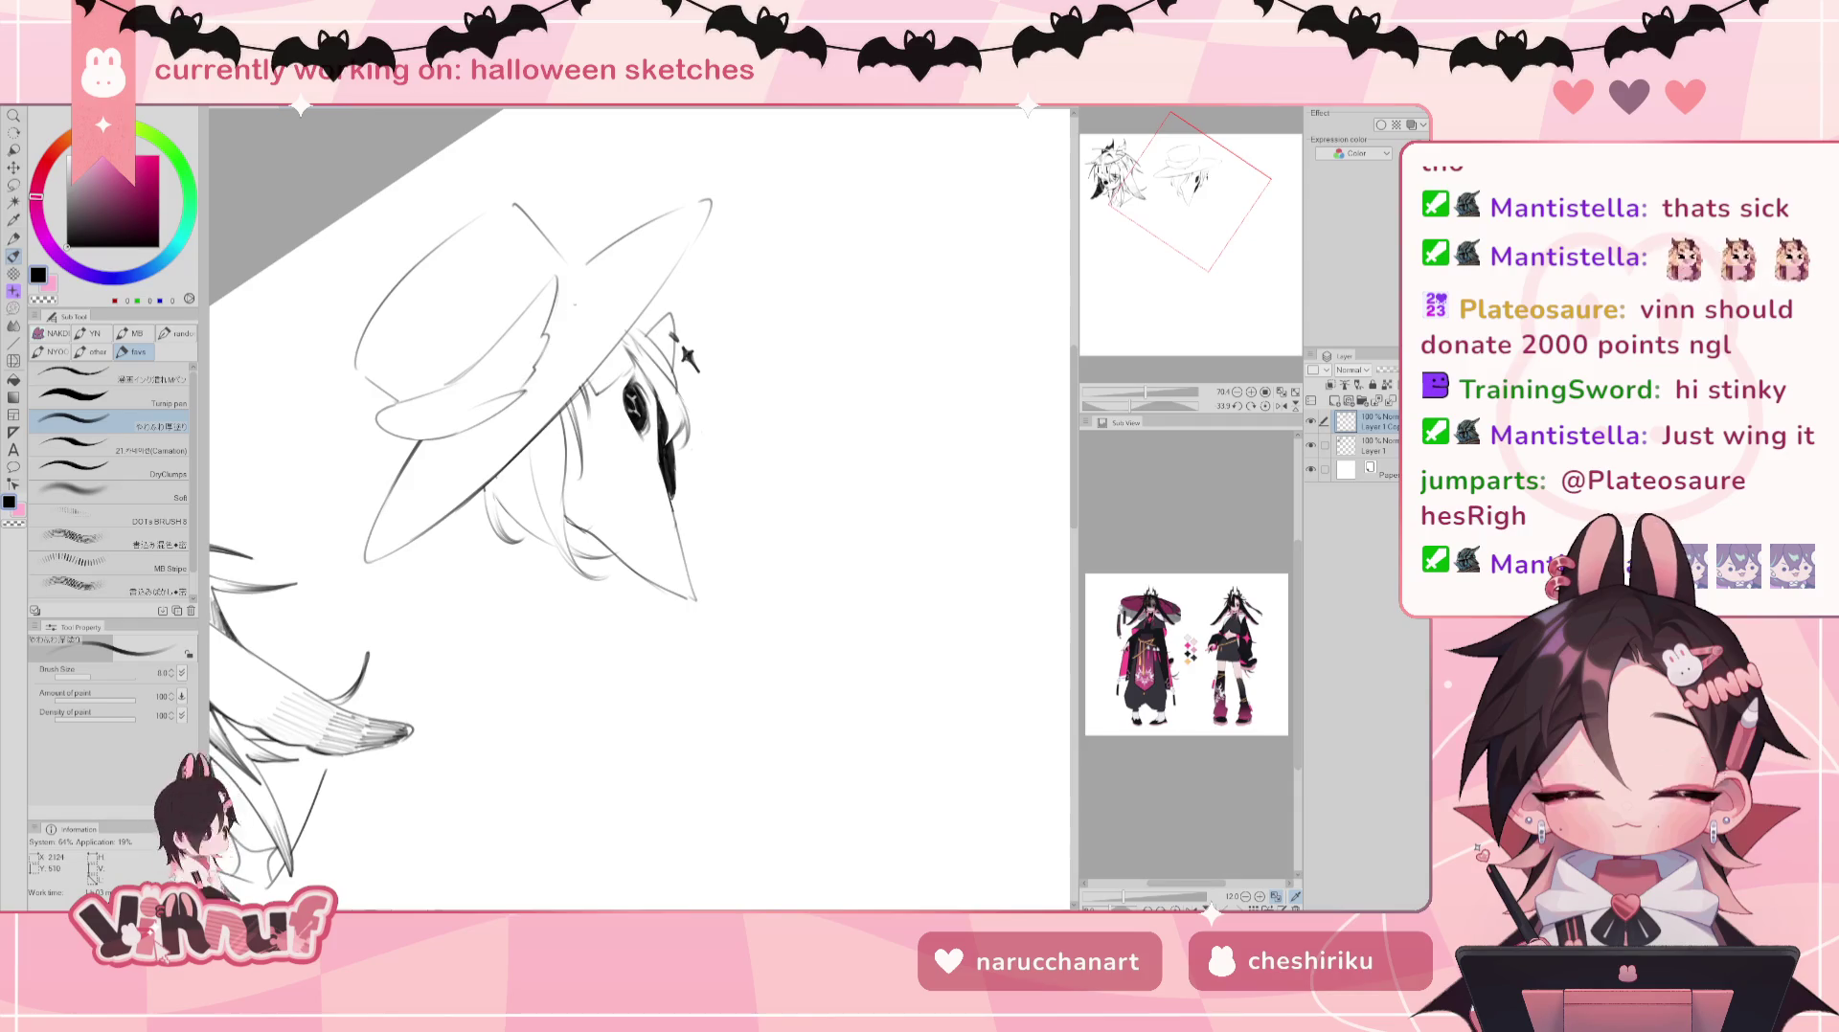
key("ctrl+at")
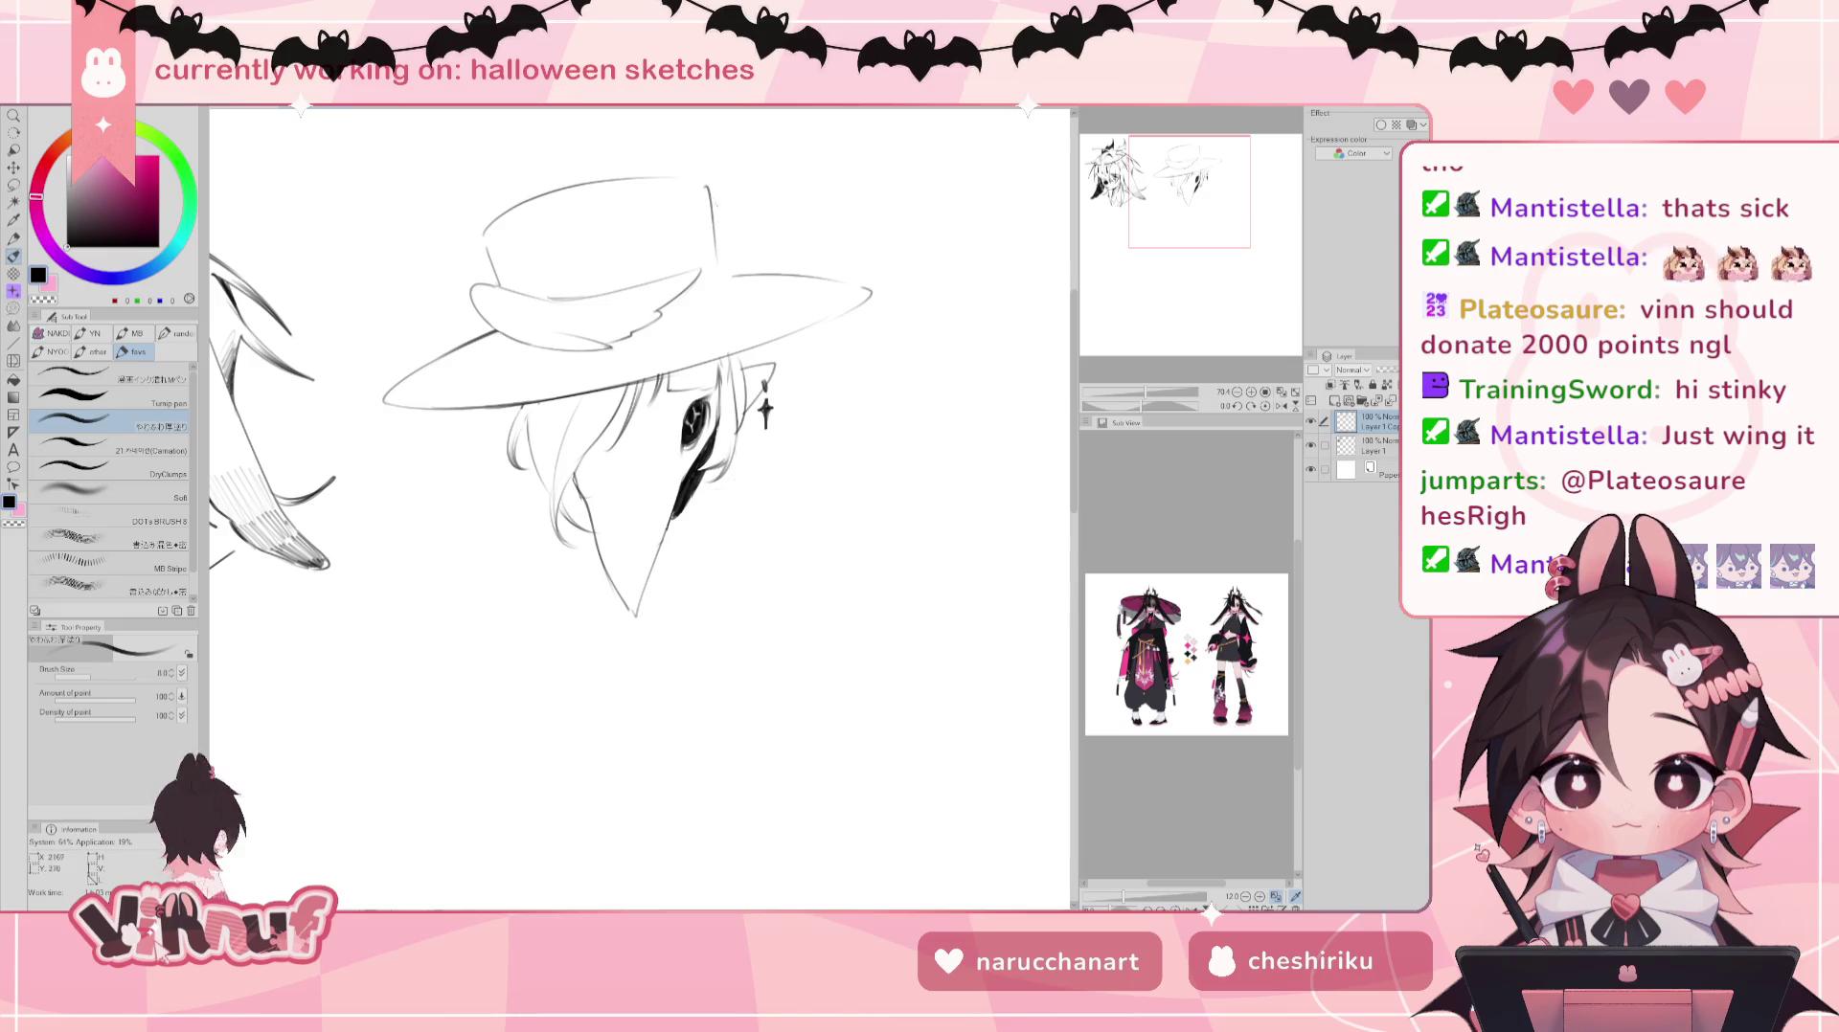
Step: Tilt the view about 27 degrees and draw new curving band and brim lines on the hat
key("e")
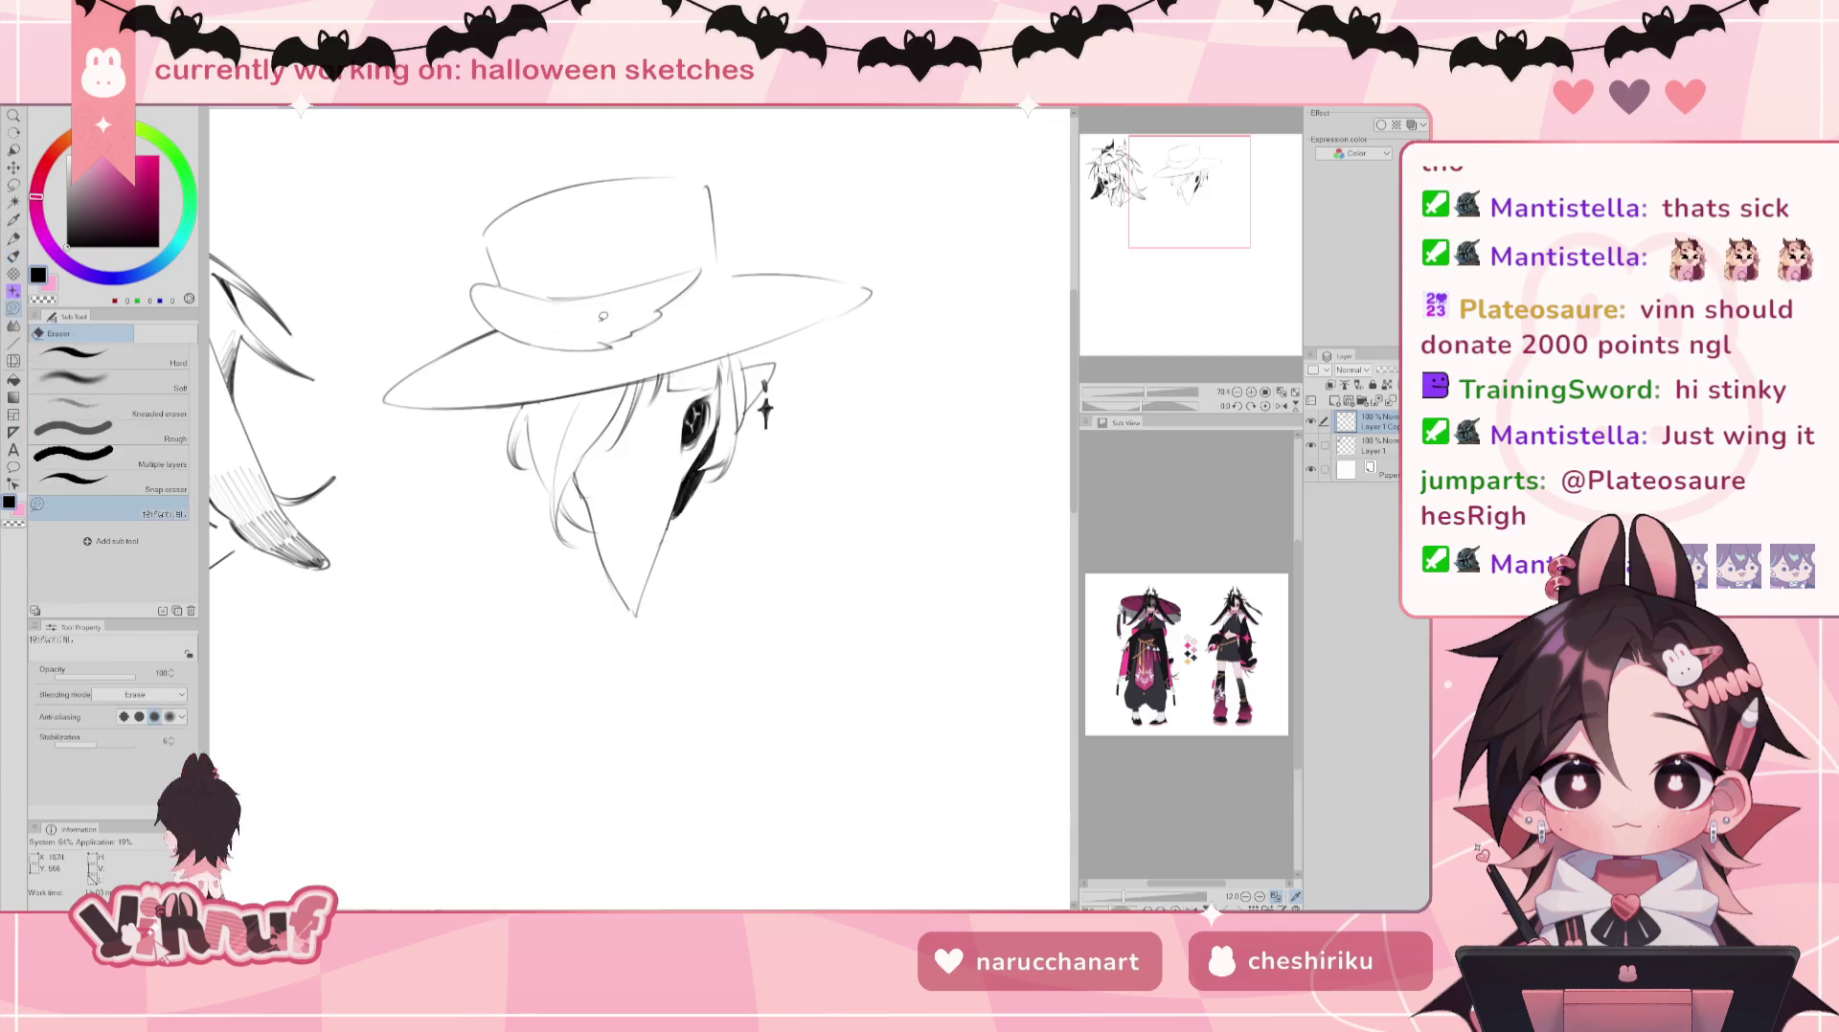
key("p")
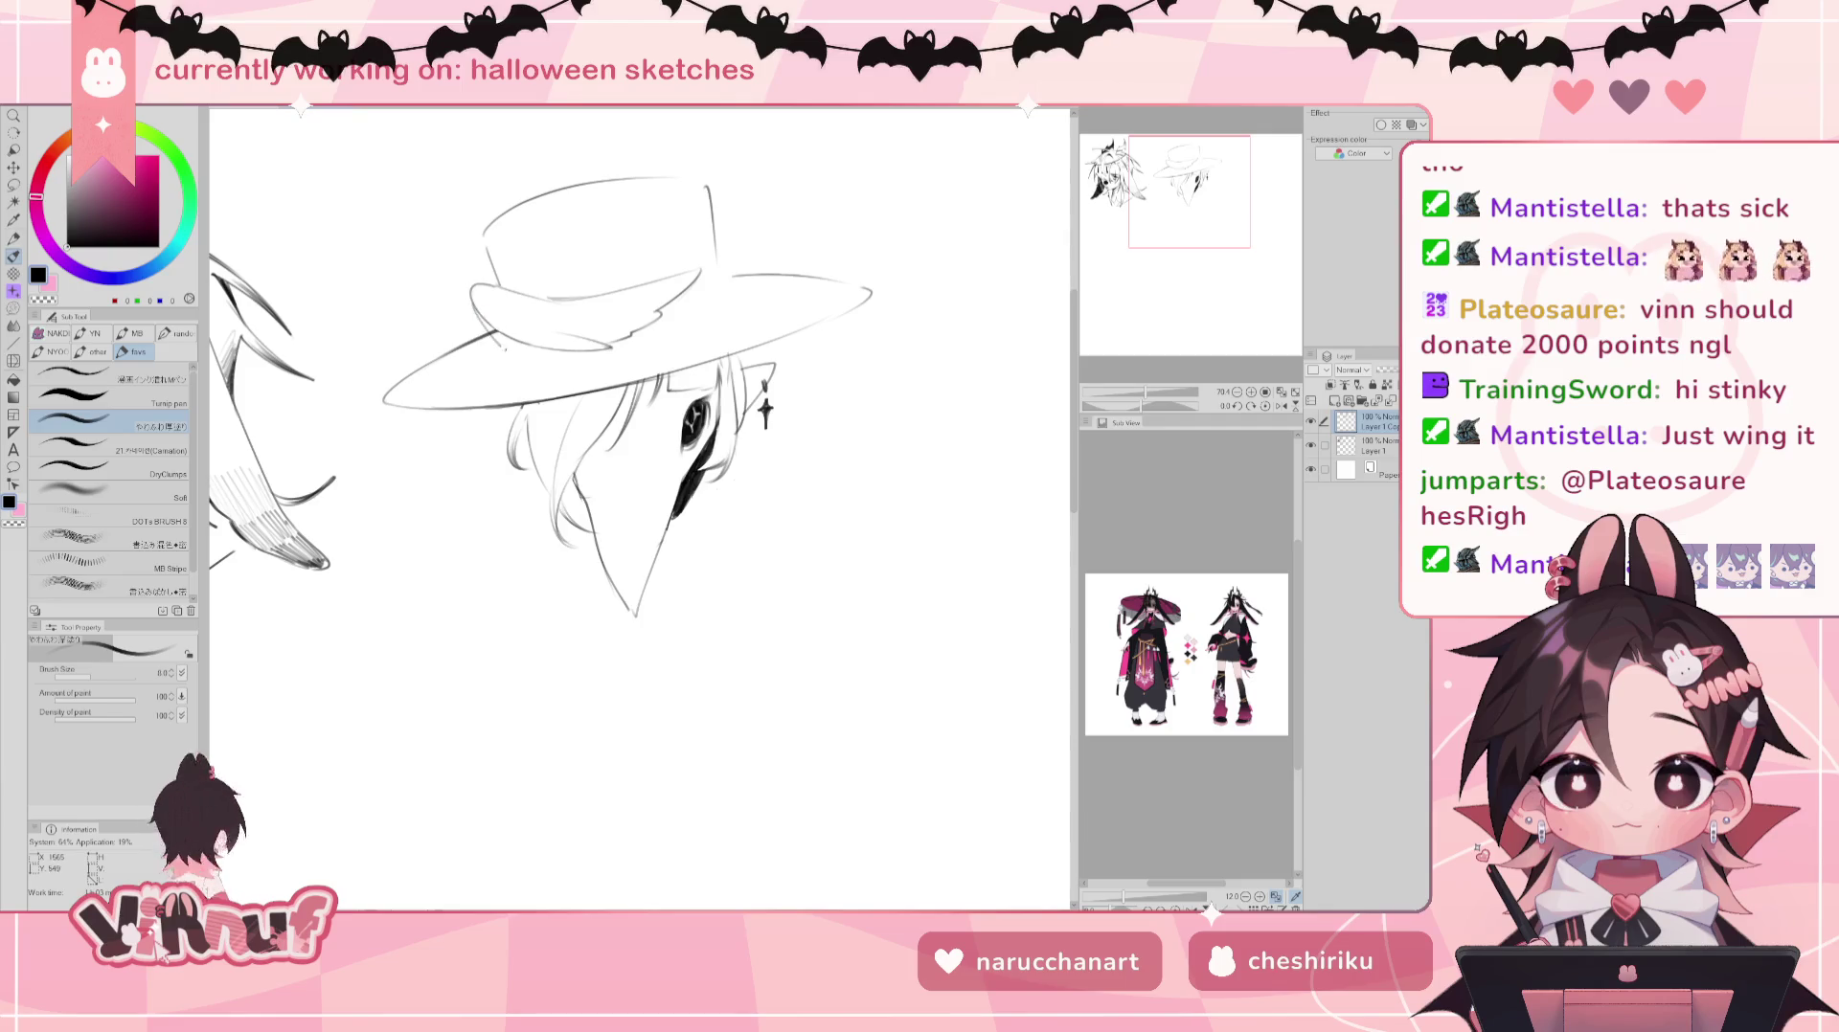
key("e")
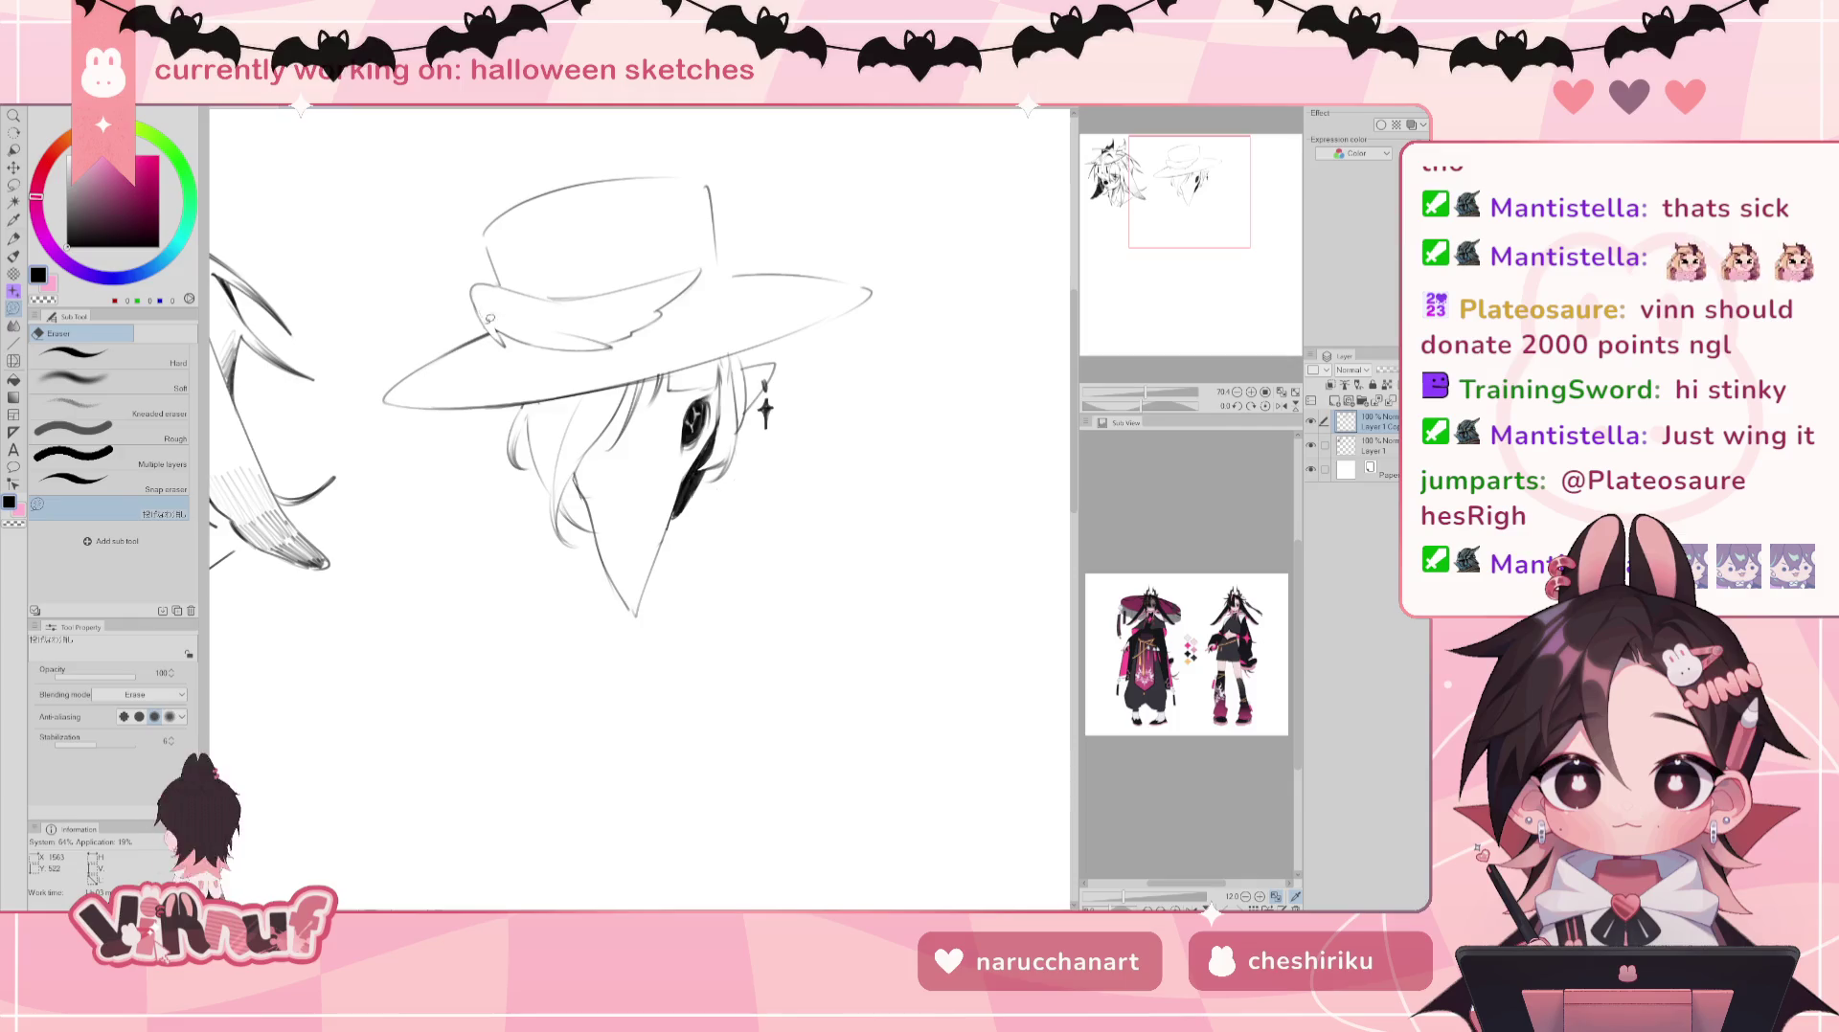
key("p")
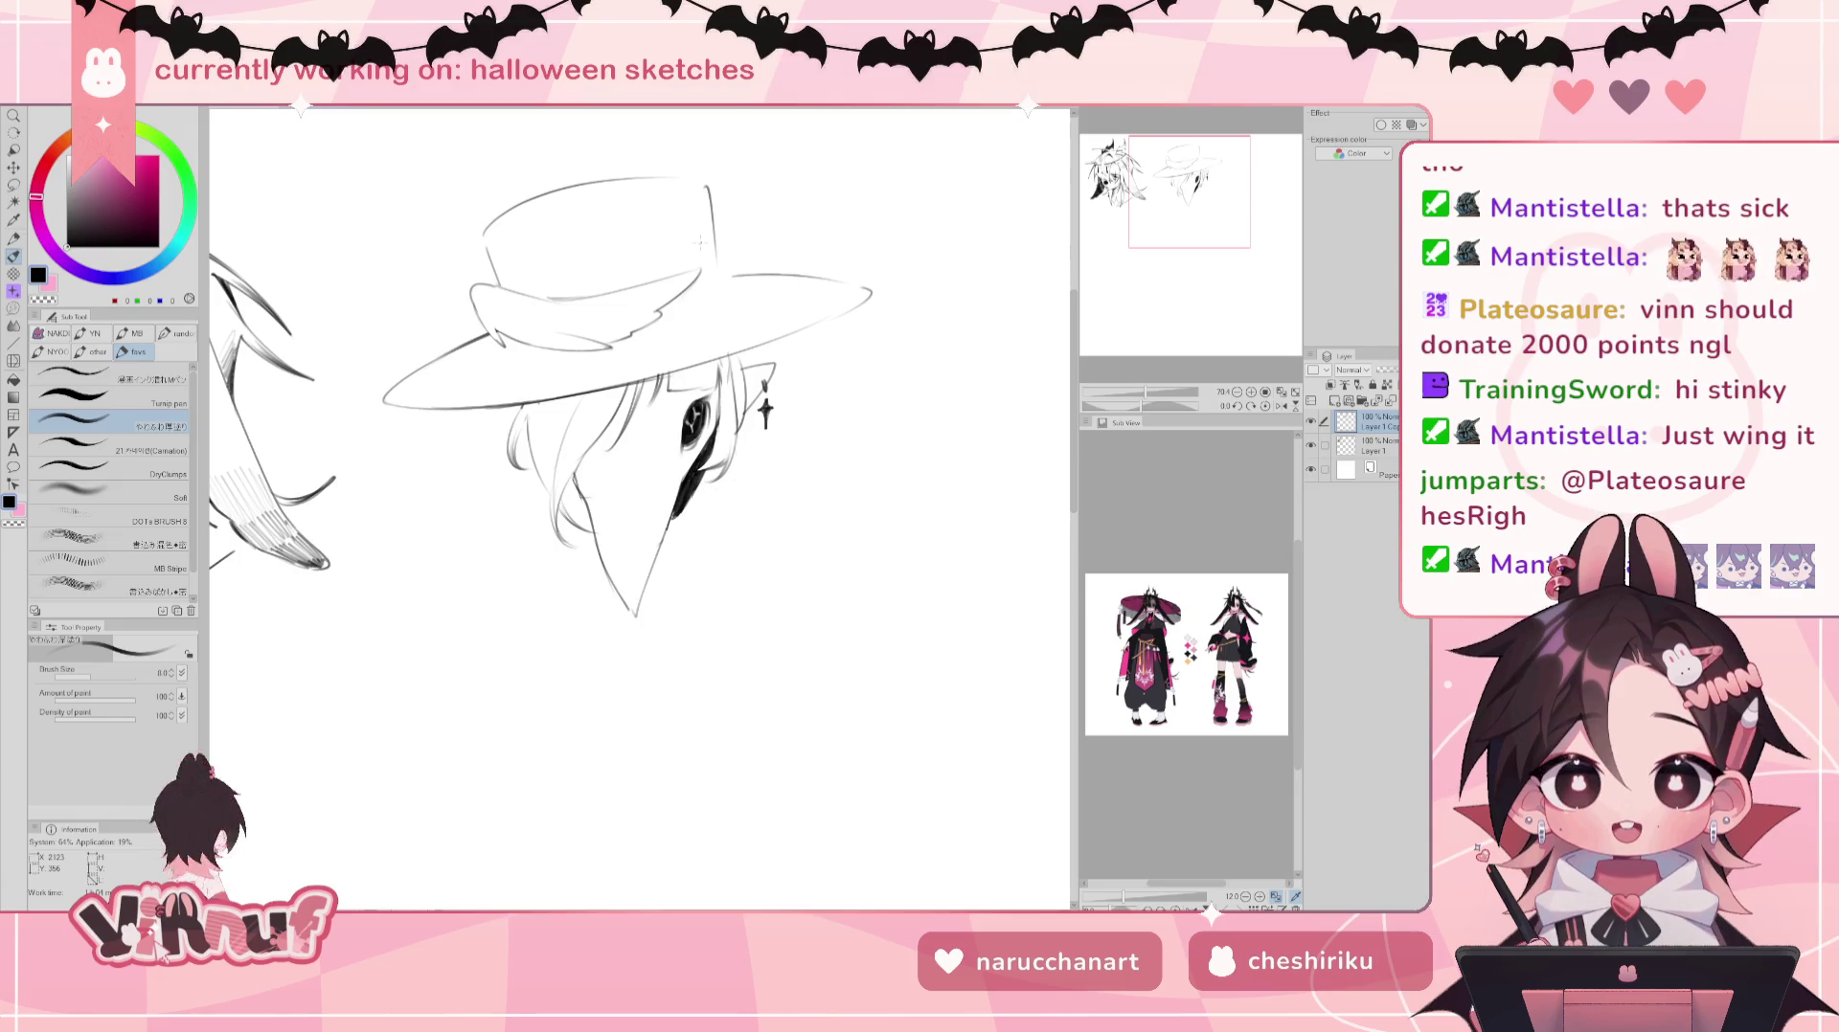
left_click_drag(699, 242, 1146, 363)
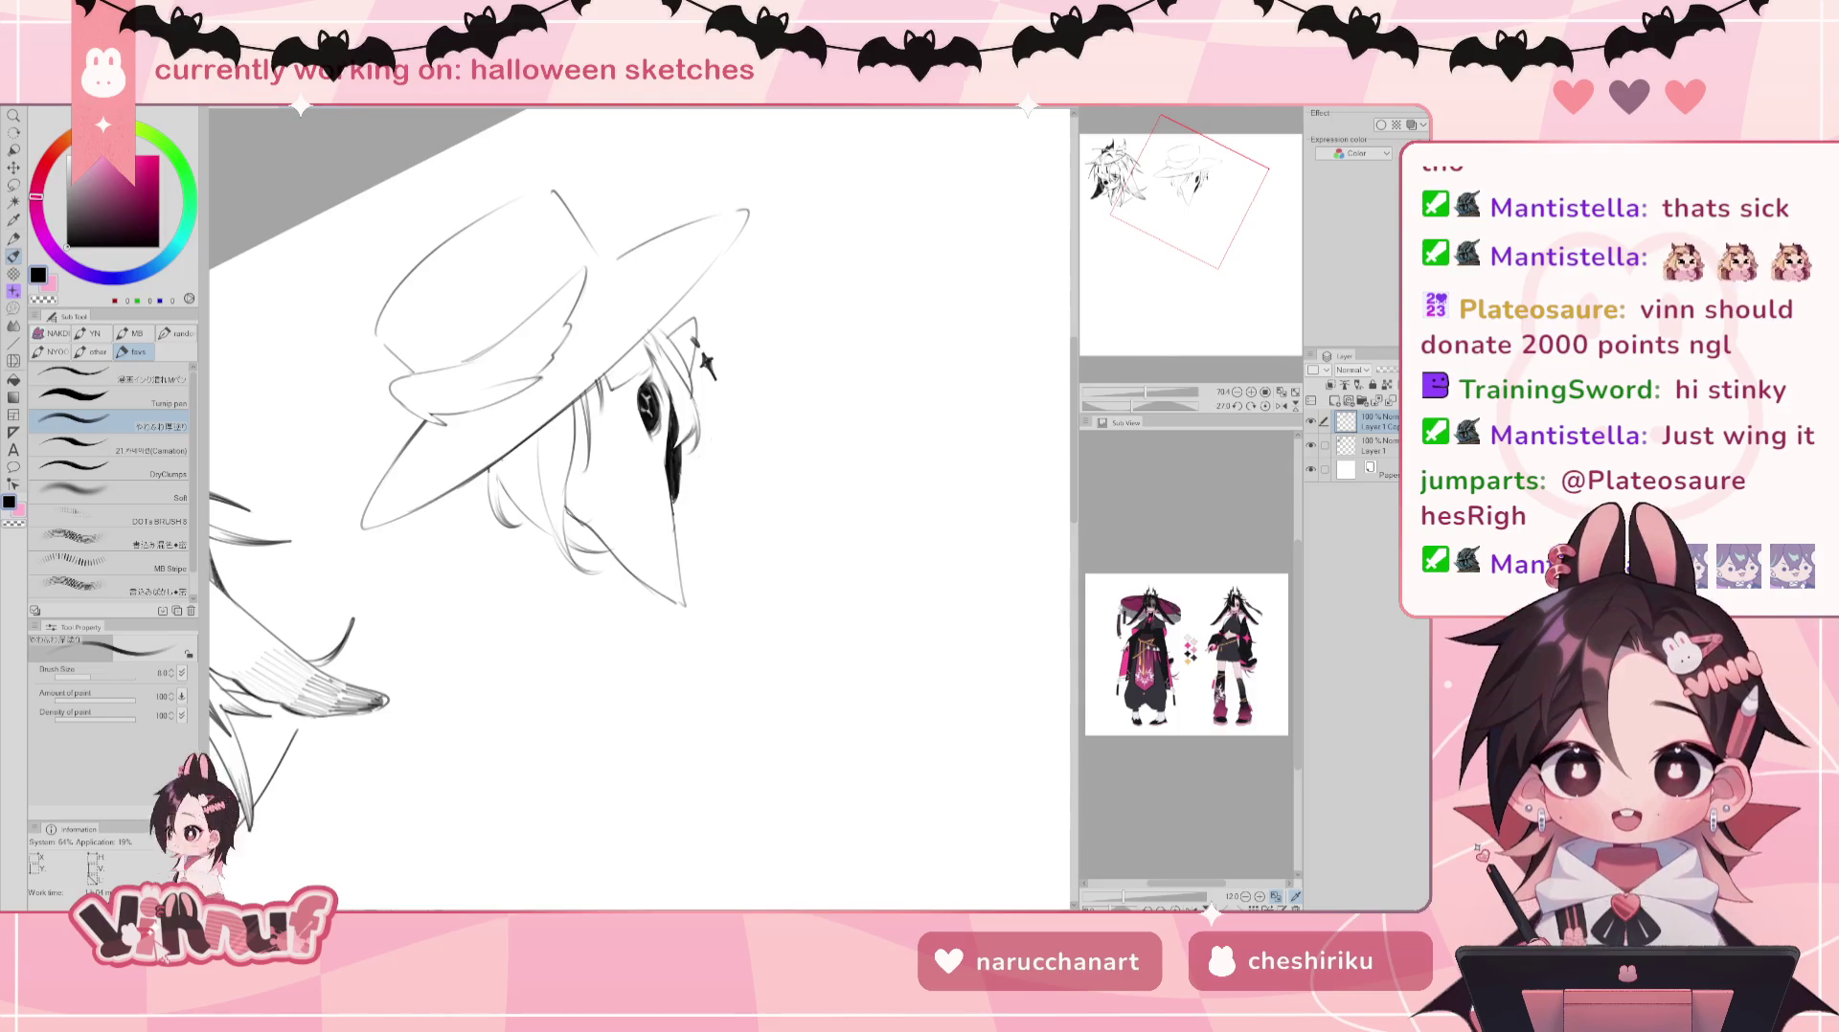
mouse_move(560, 252)
left_mouse_down()
mouse_move(479, 354)
mouse_move(523, 321)
left_mouse_up()
left_click_drag(517, 326, 565, 247)
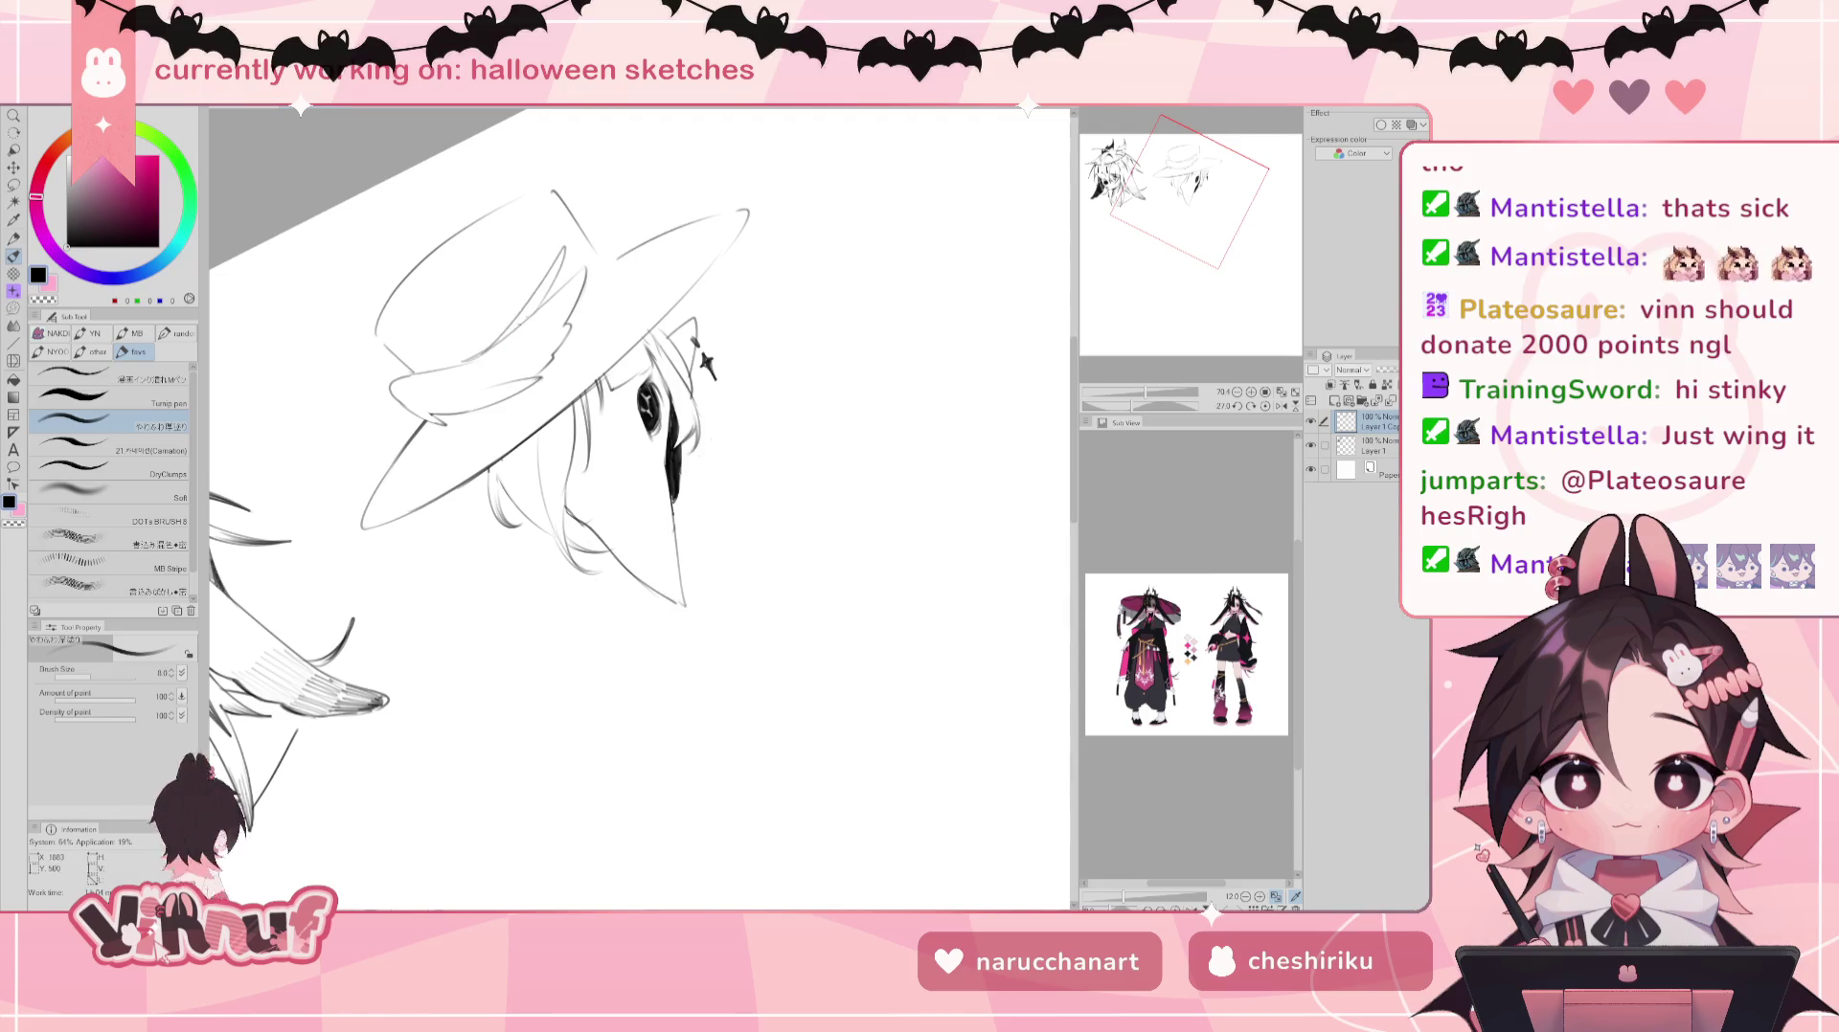
Step: Erase the unwanted end of the new hat stroke and reset the view upright
key("e")
left_click_drag(523, 323, 494, 352)
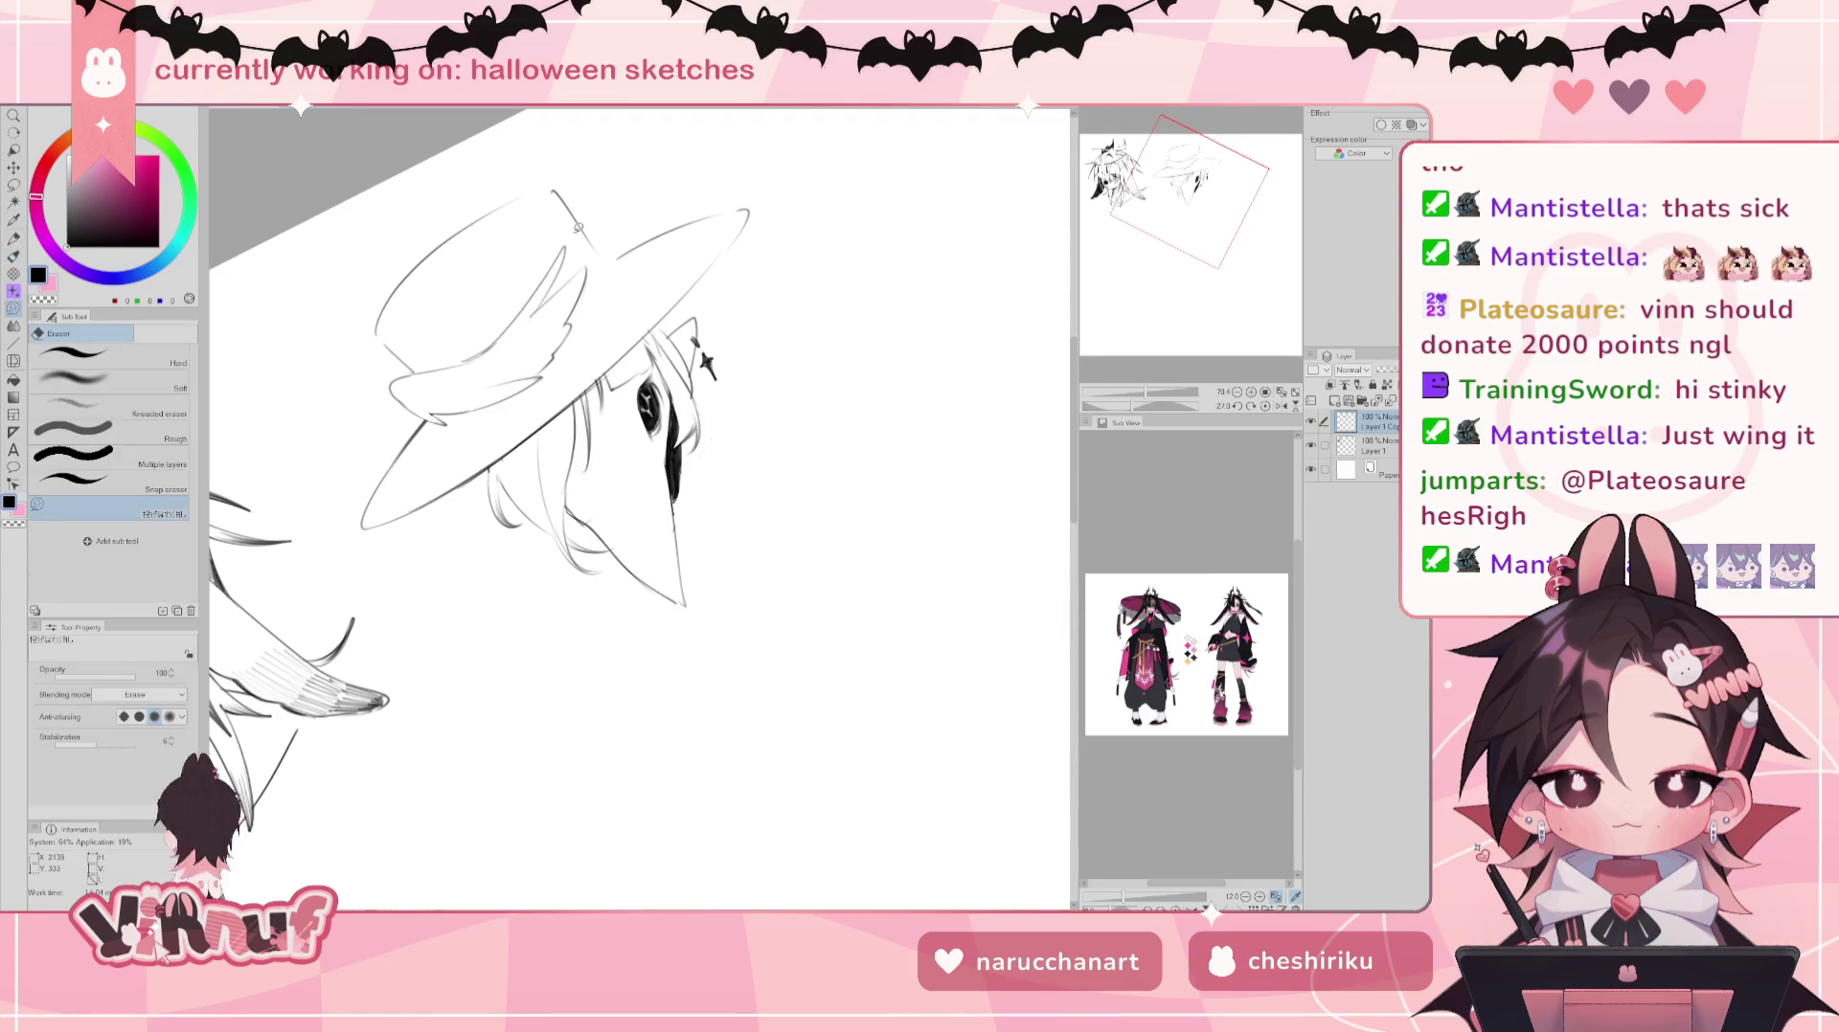
left_click(1265, 406)
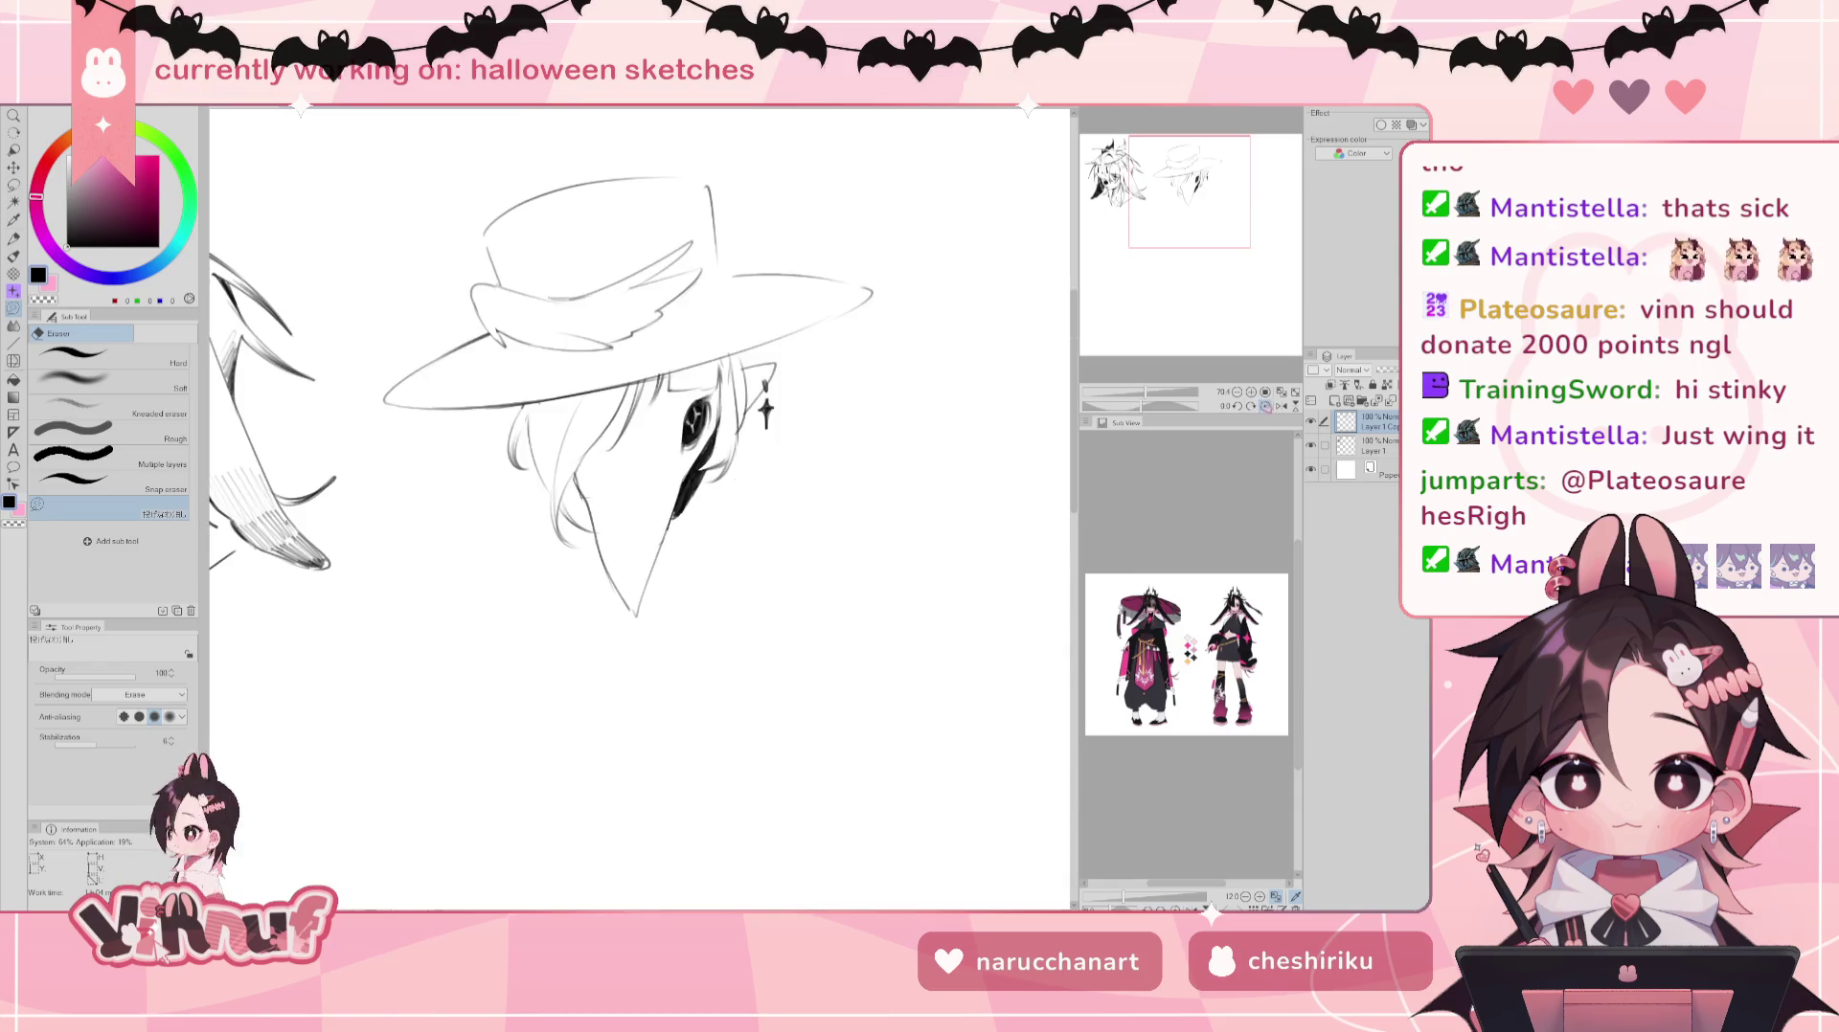
key("b")
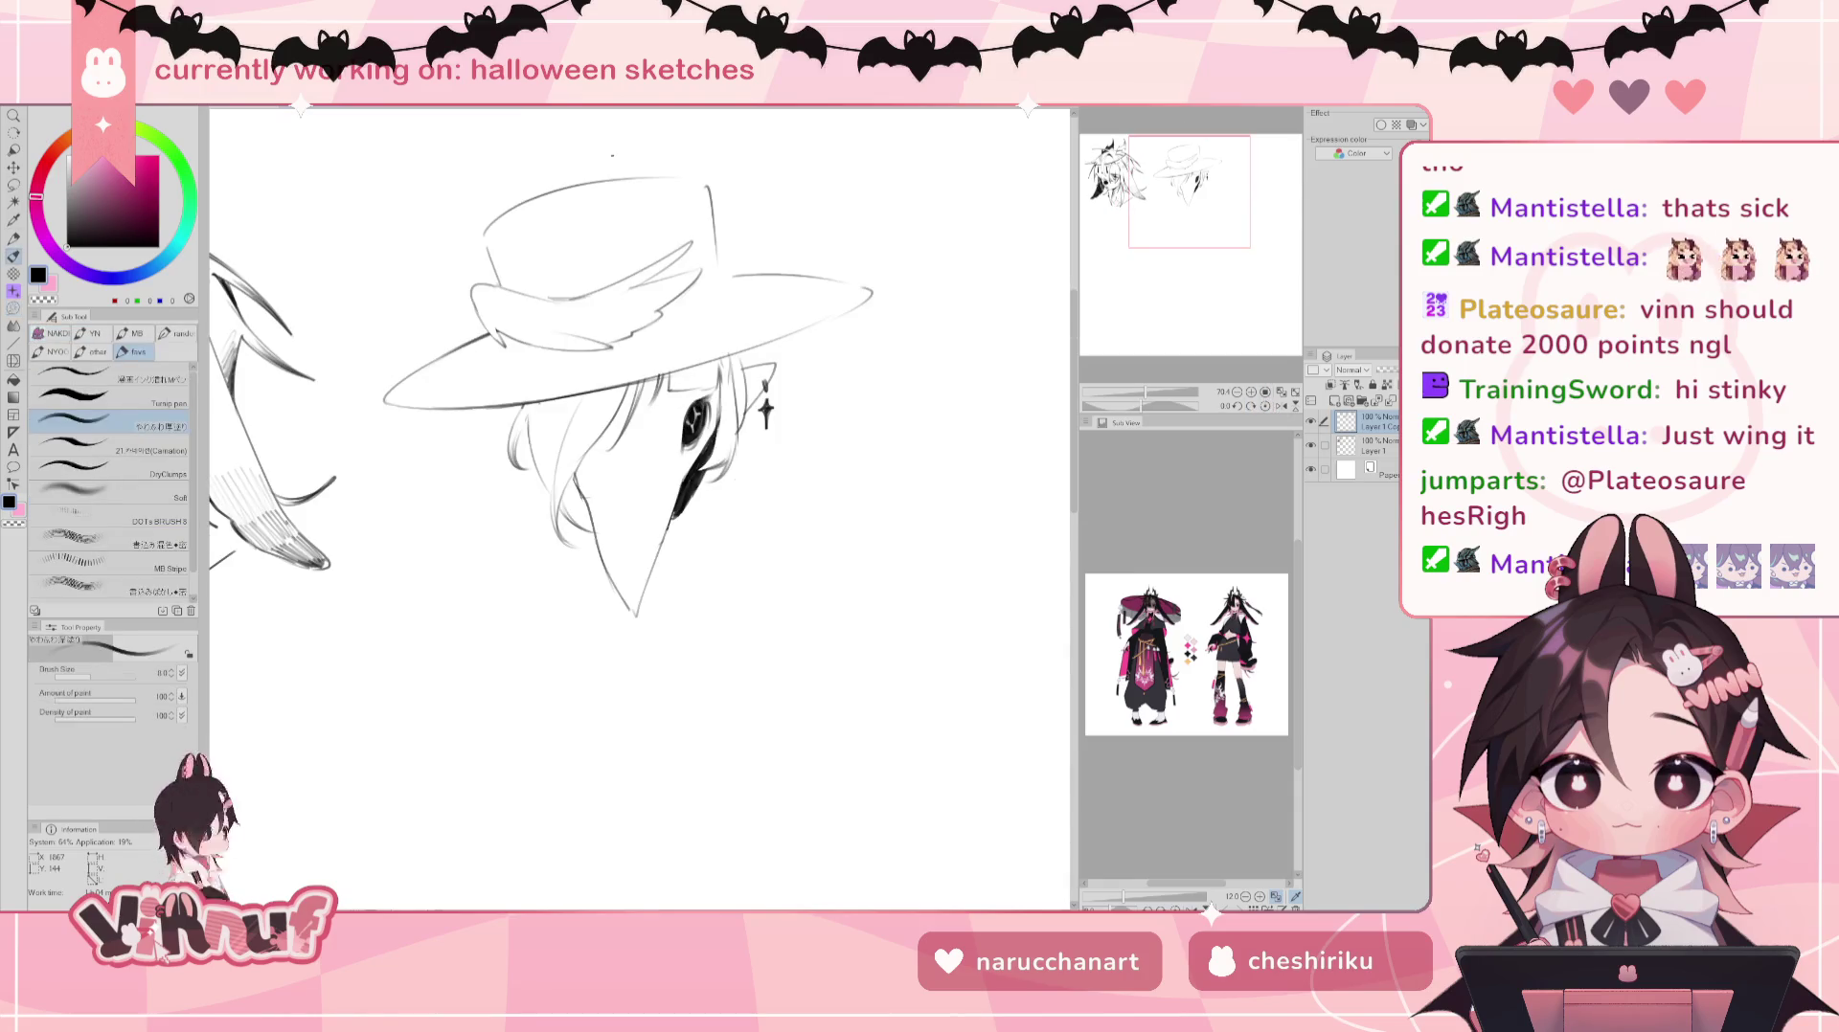
Step: Redraw the hat crown lines, retrying strokes and adding a curve on its right side
left_click_drag(553, 165, 627, 254)
key("ctrl+z")
left_click_drag(565, 142, 684, 182)
key("ctrl+z")
left_click_drag(546, 152, 613, 257)
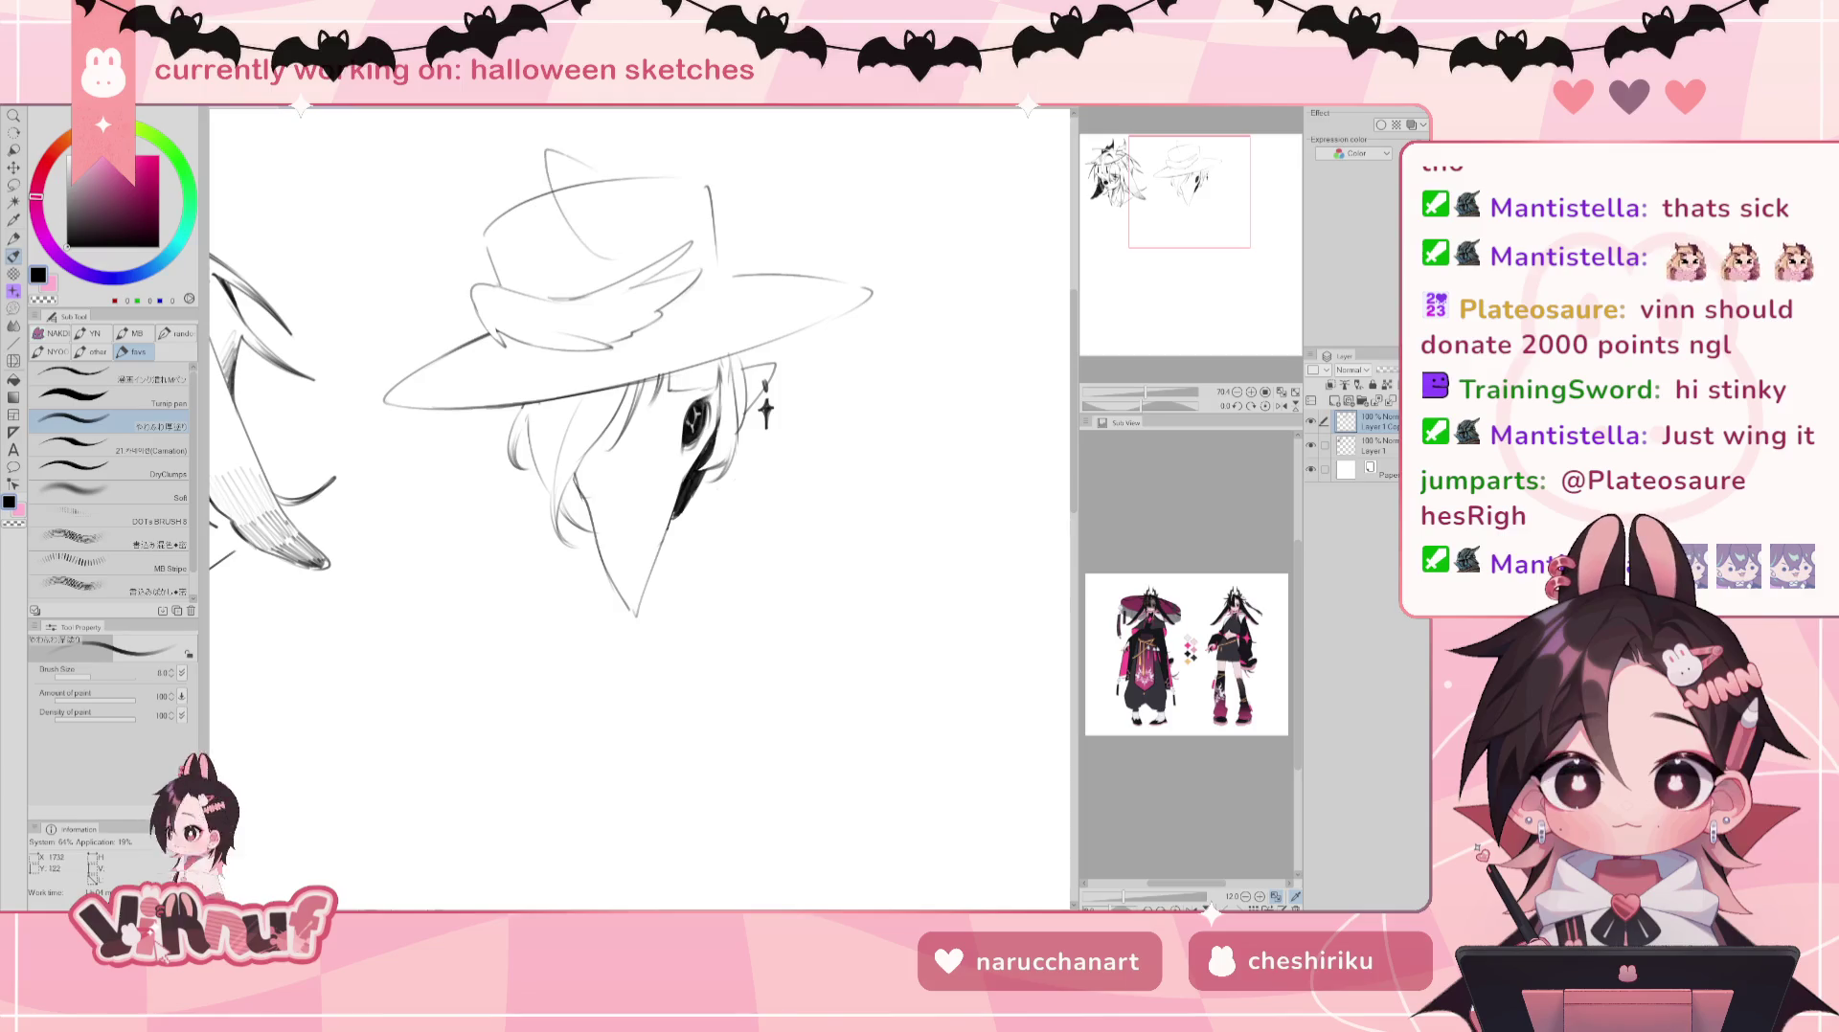
left_click_drag(546, 150, 601, 182)
left_click_drag(717, 233, 749, 260)
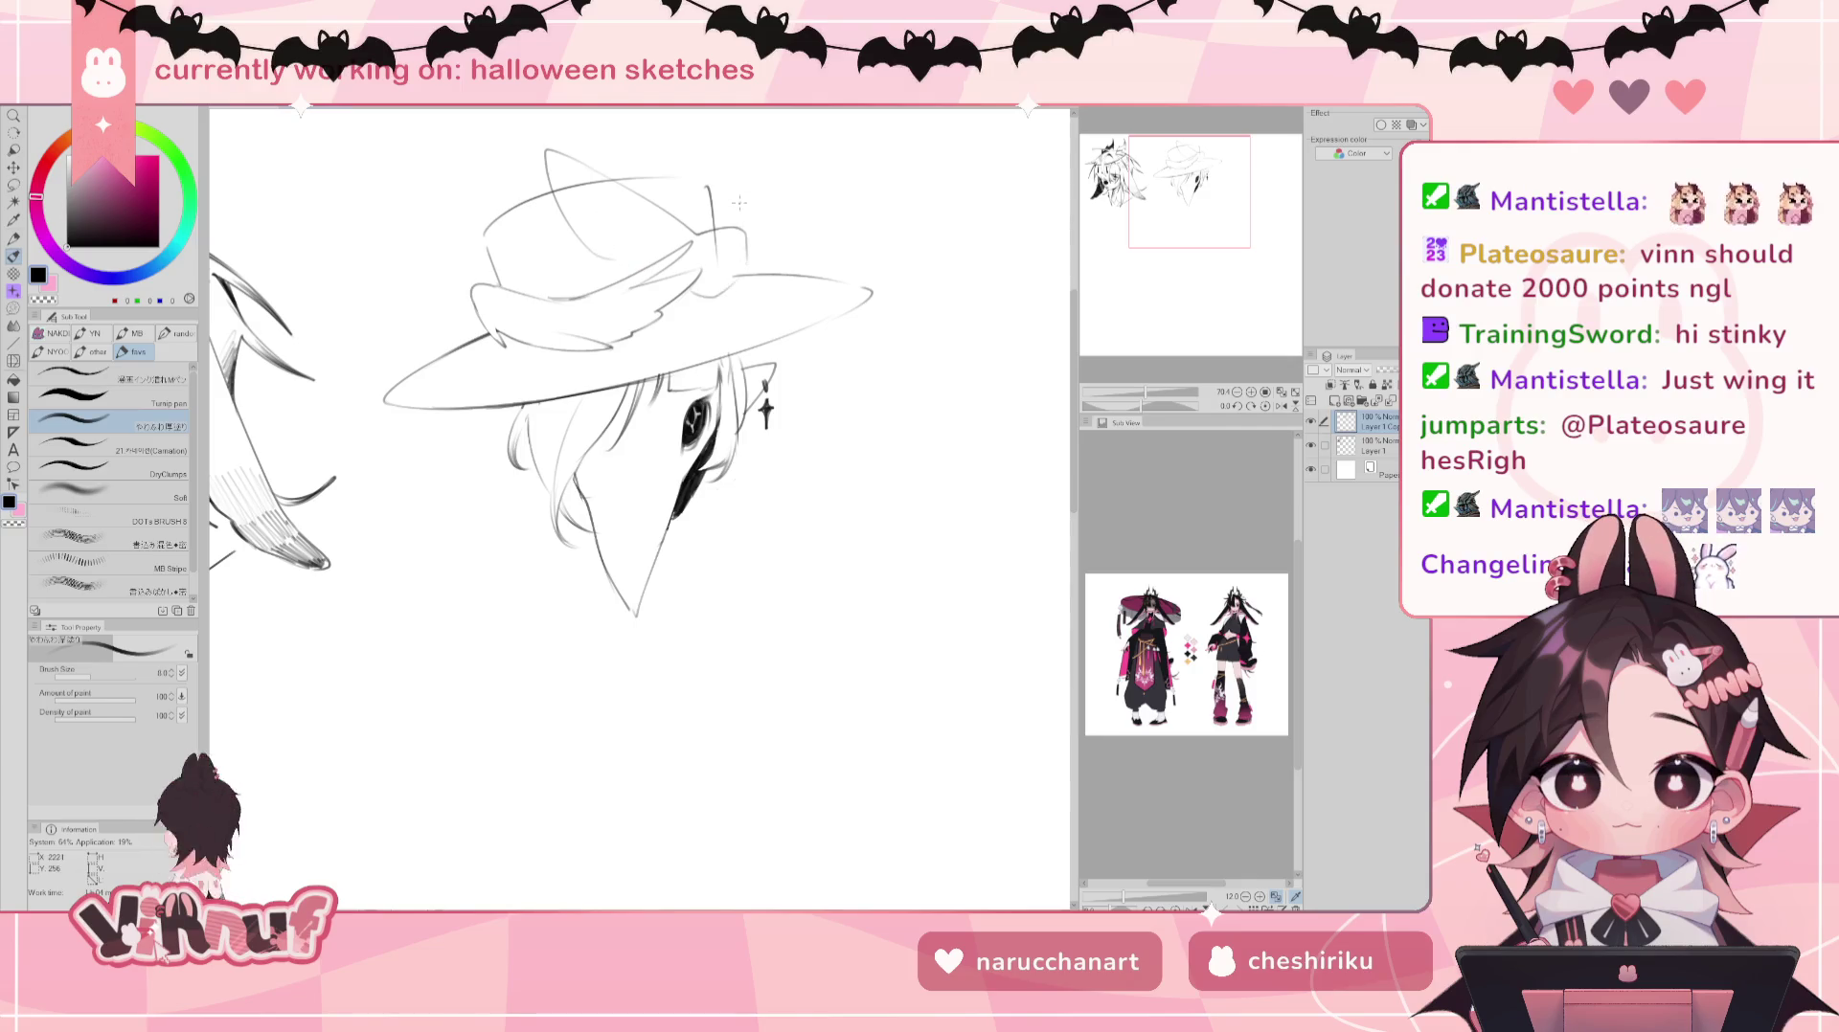
left_click_drag(956, 370, 925, 403)
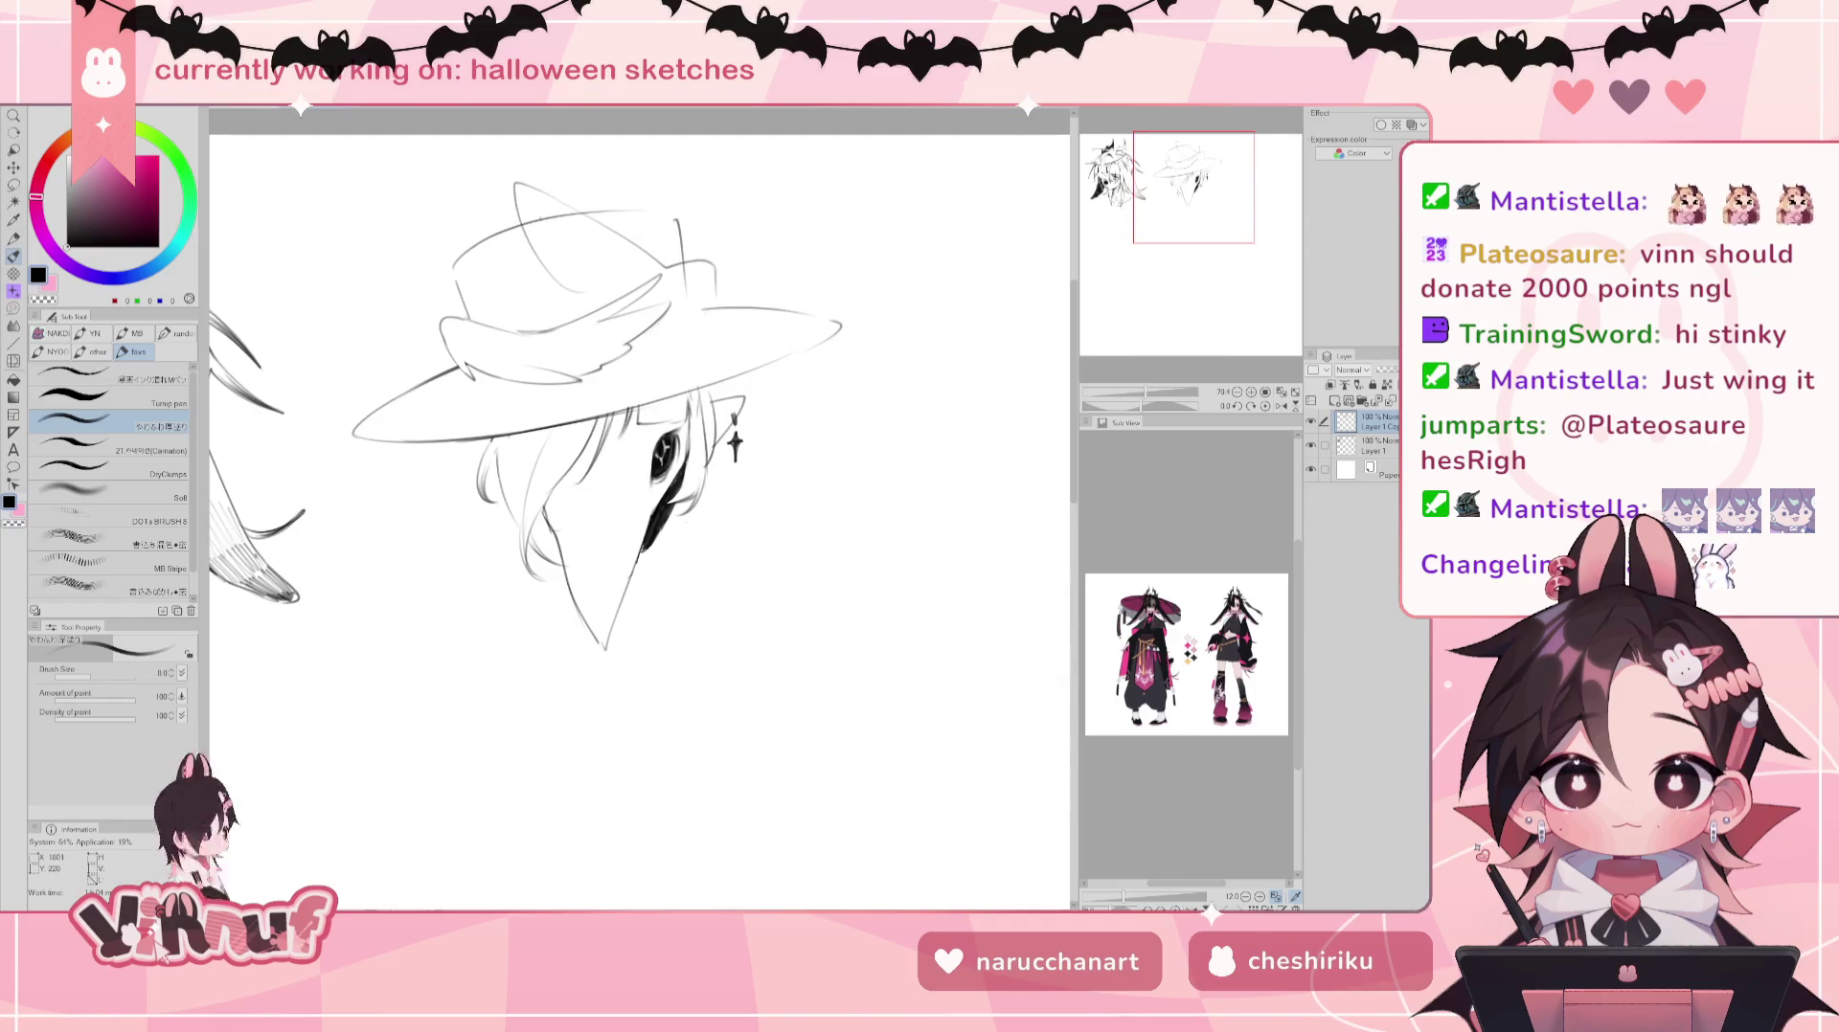
left_click_drag(715, 273, 673, 334)
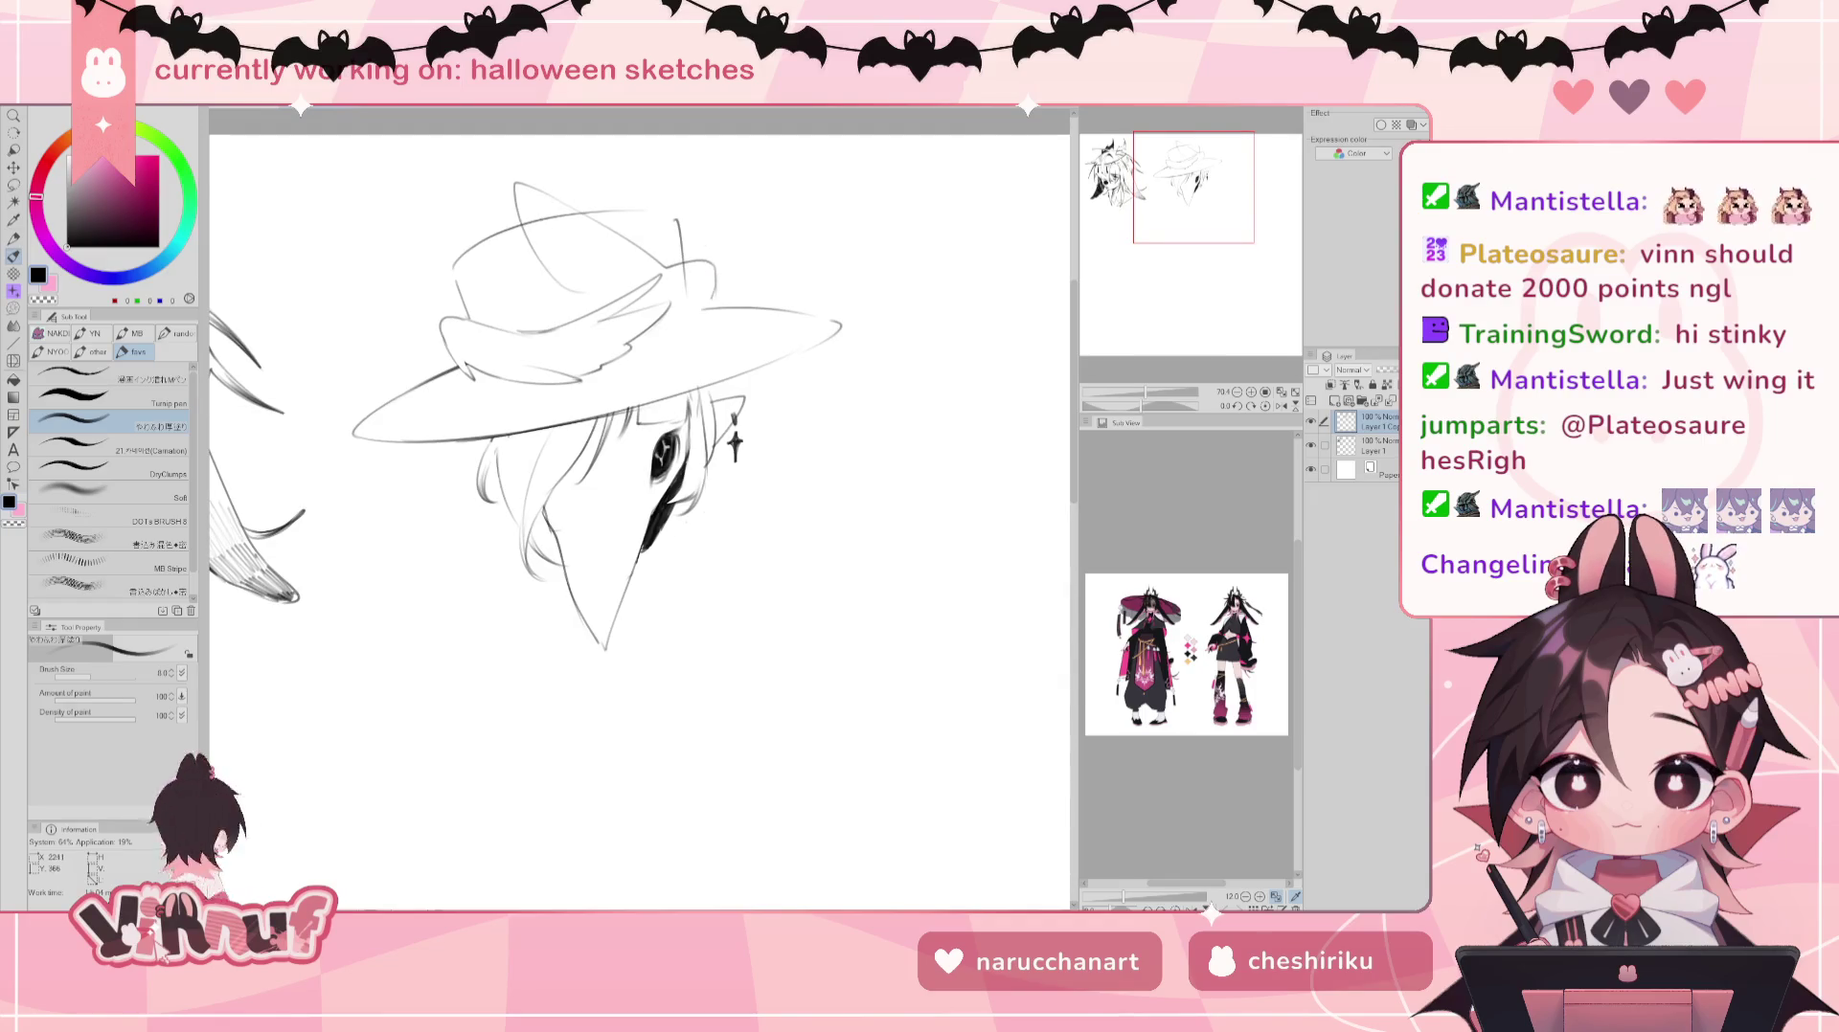
Step: Erase stray parts of the crown sketch, including the lower right line
key("e")
mouse_move(526, 219)
left_mouse_down()
mouse_move(560, 220)
mouse_move(565, 182)
left_mouse_up()
left_click_drag(686, 293, 684, 256)
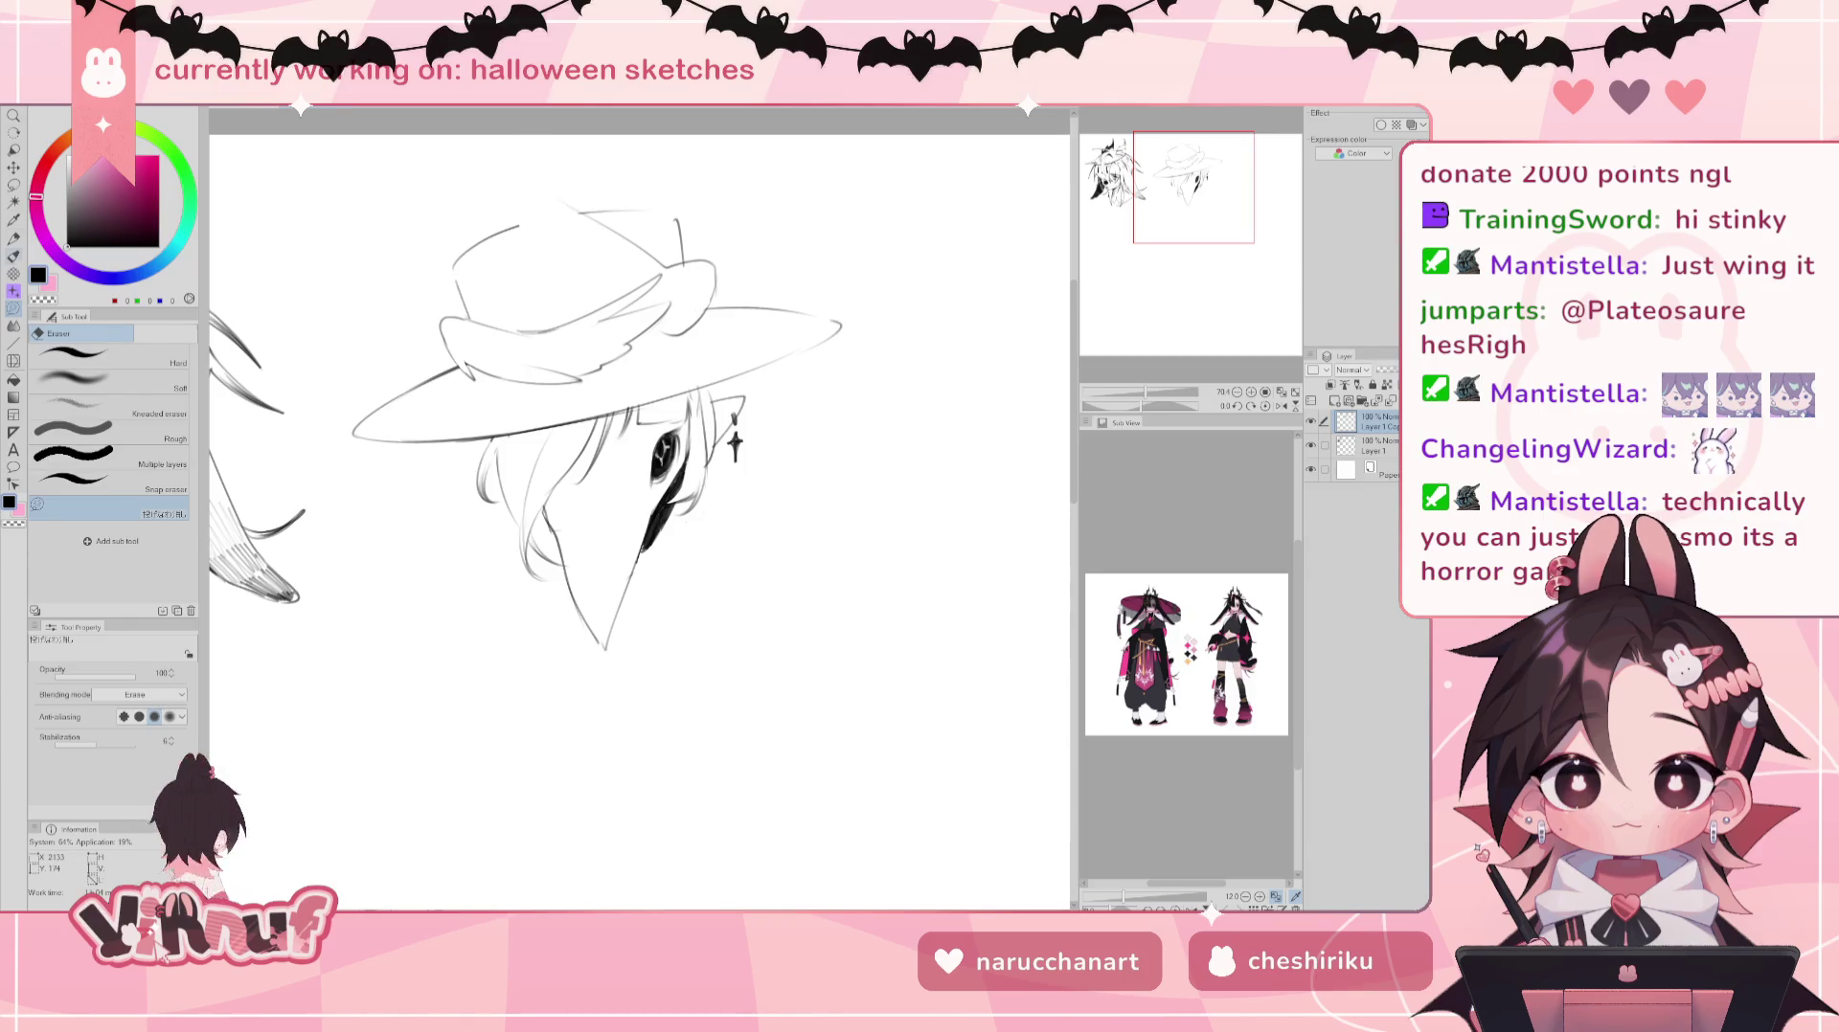
Step: Sketch the bird's wing shape rising from the hat crown
key("b")
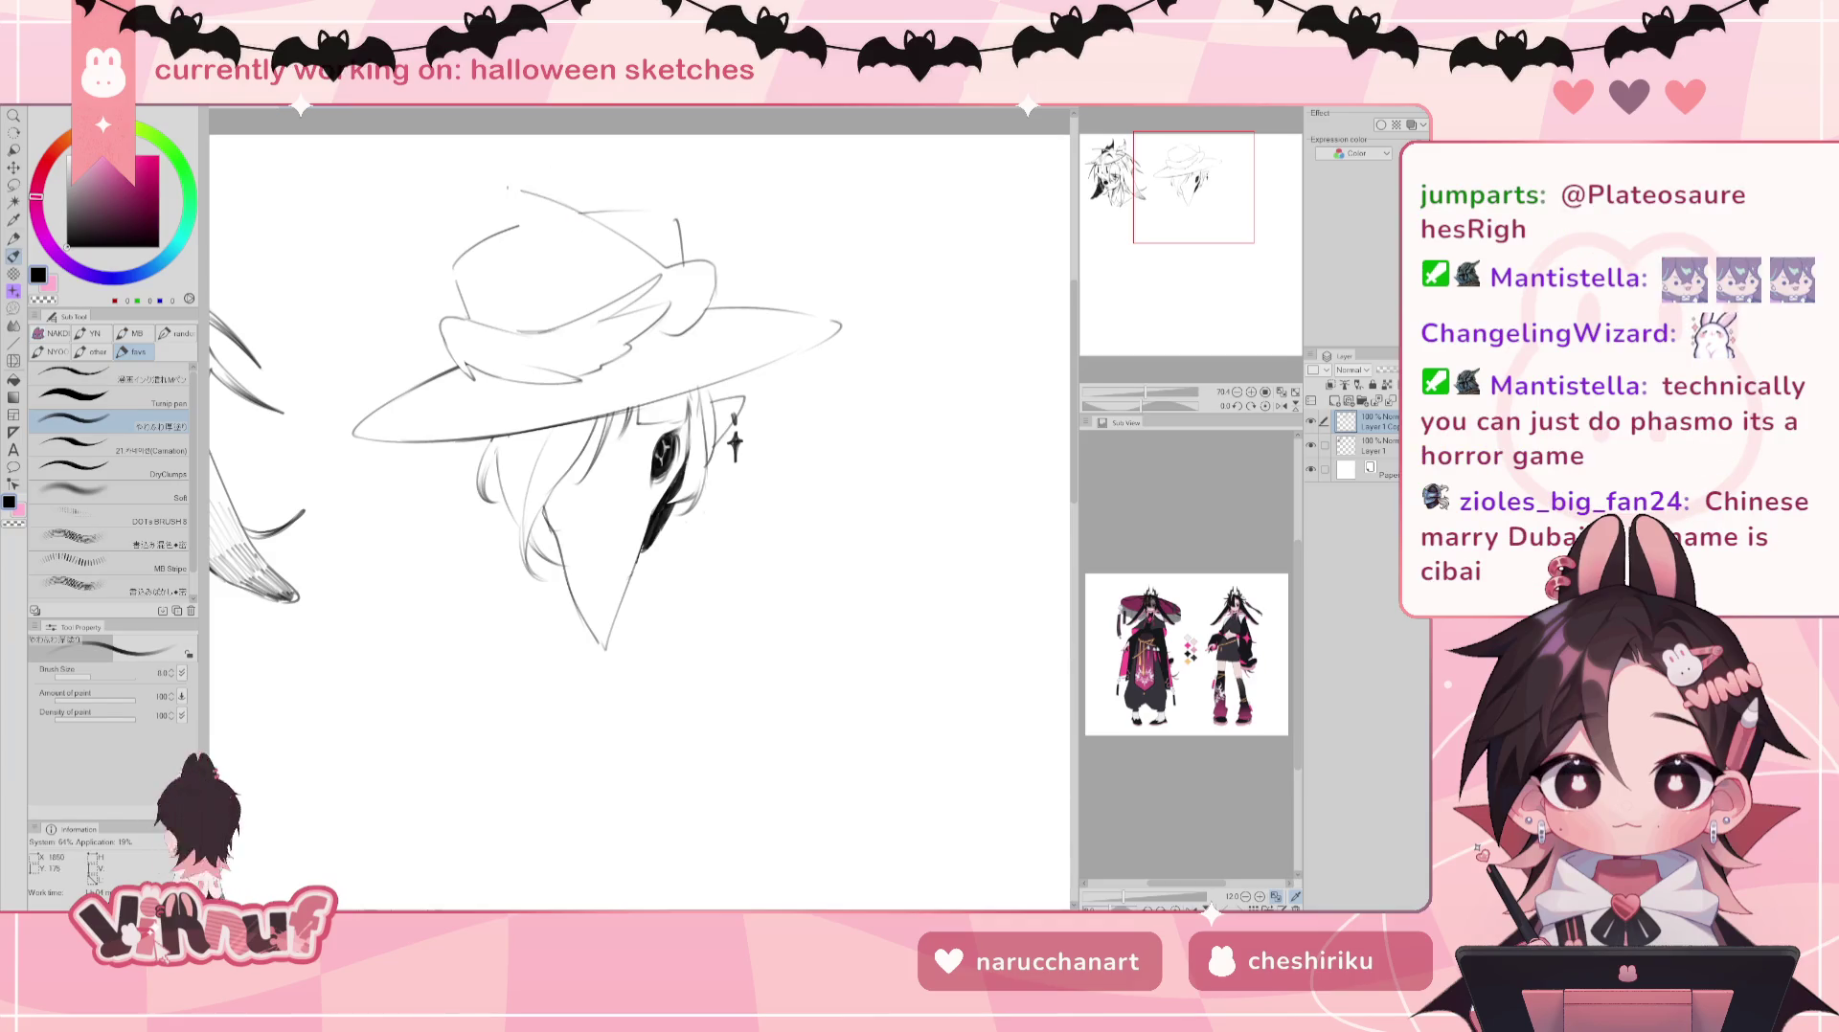
mouse_move(499, 182)
left_mouse_down()
mouse_move(580, 219)
mouse_move(586, 258)
left_mouse_up()
key("ctrl+z")
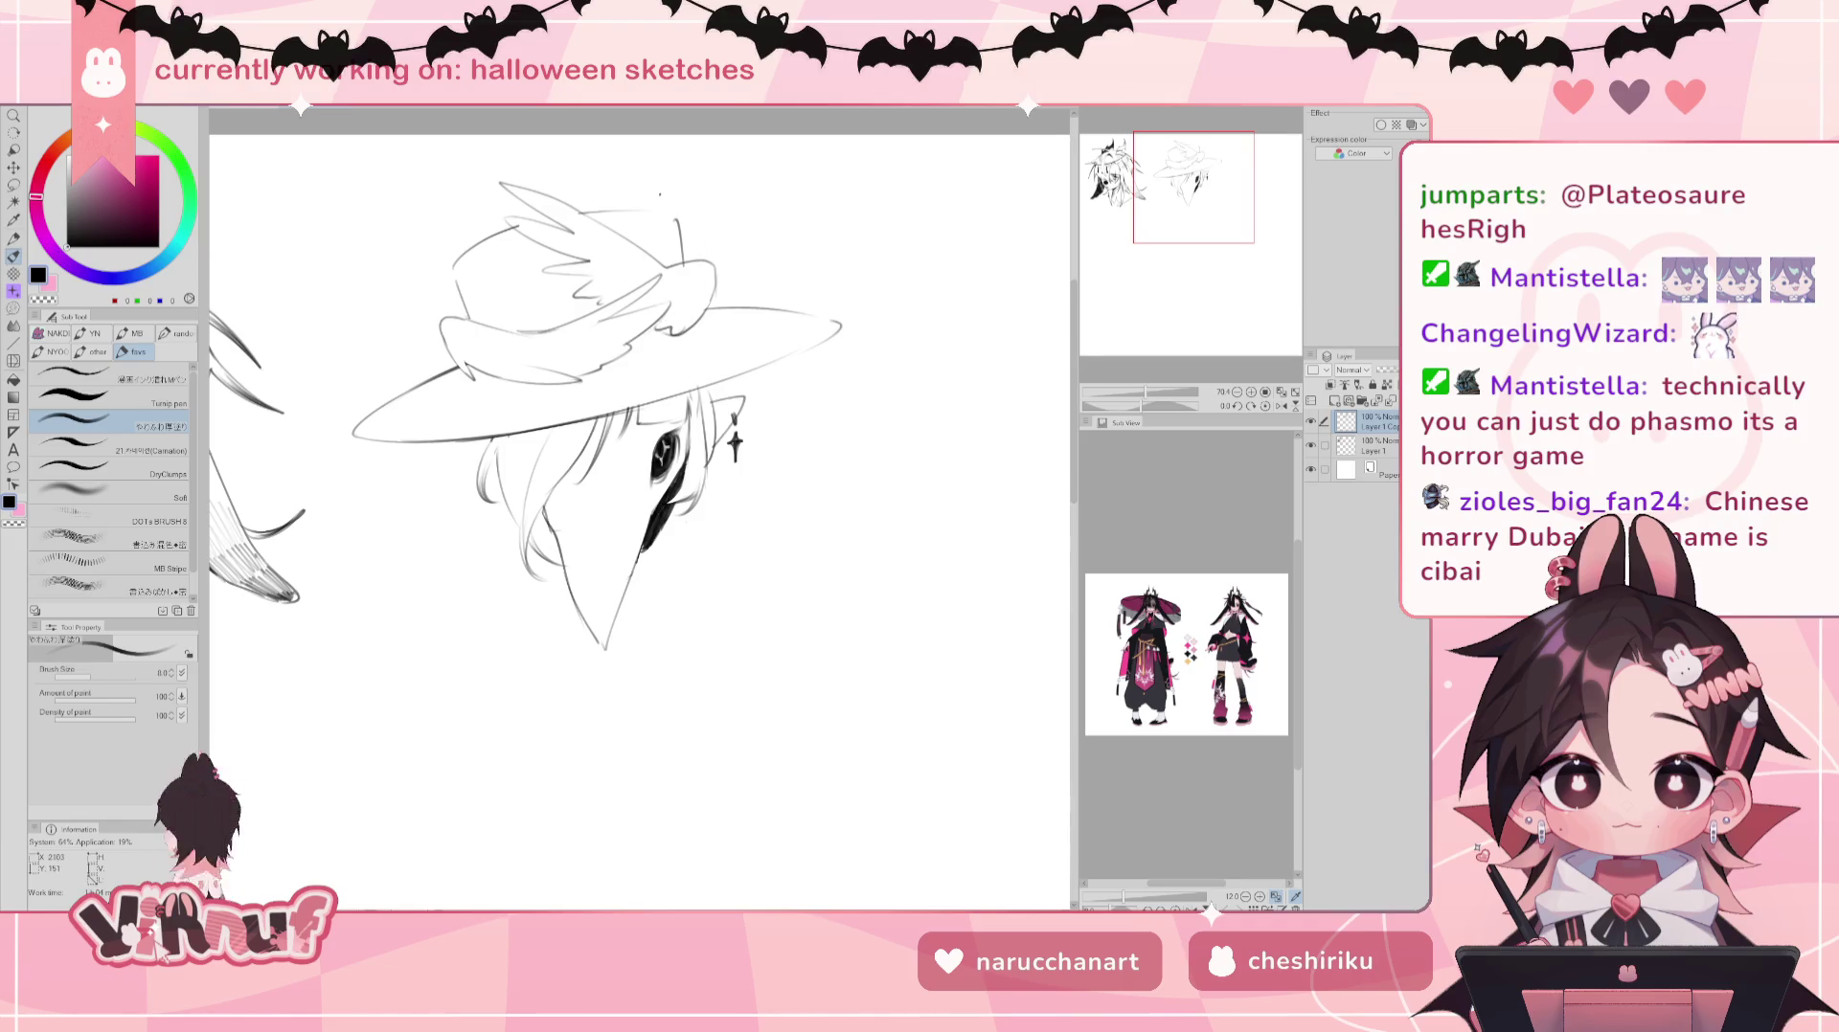
key("e")
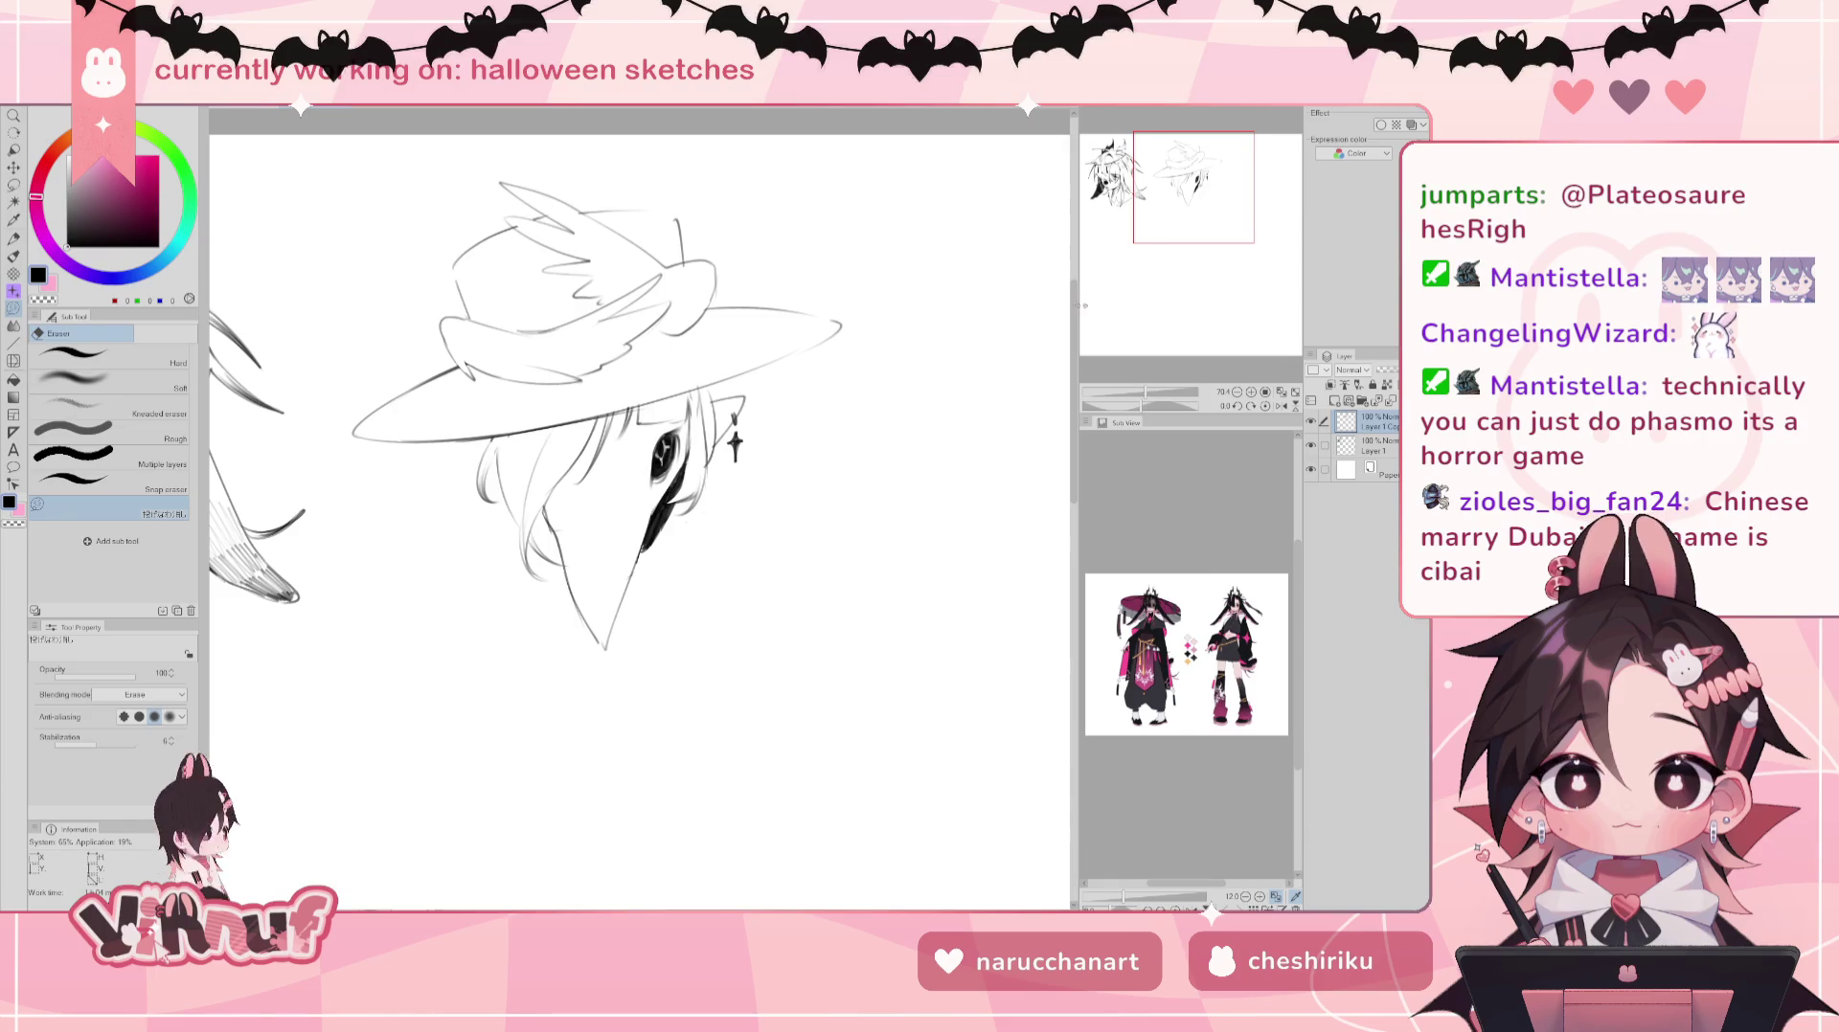
key("b")
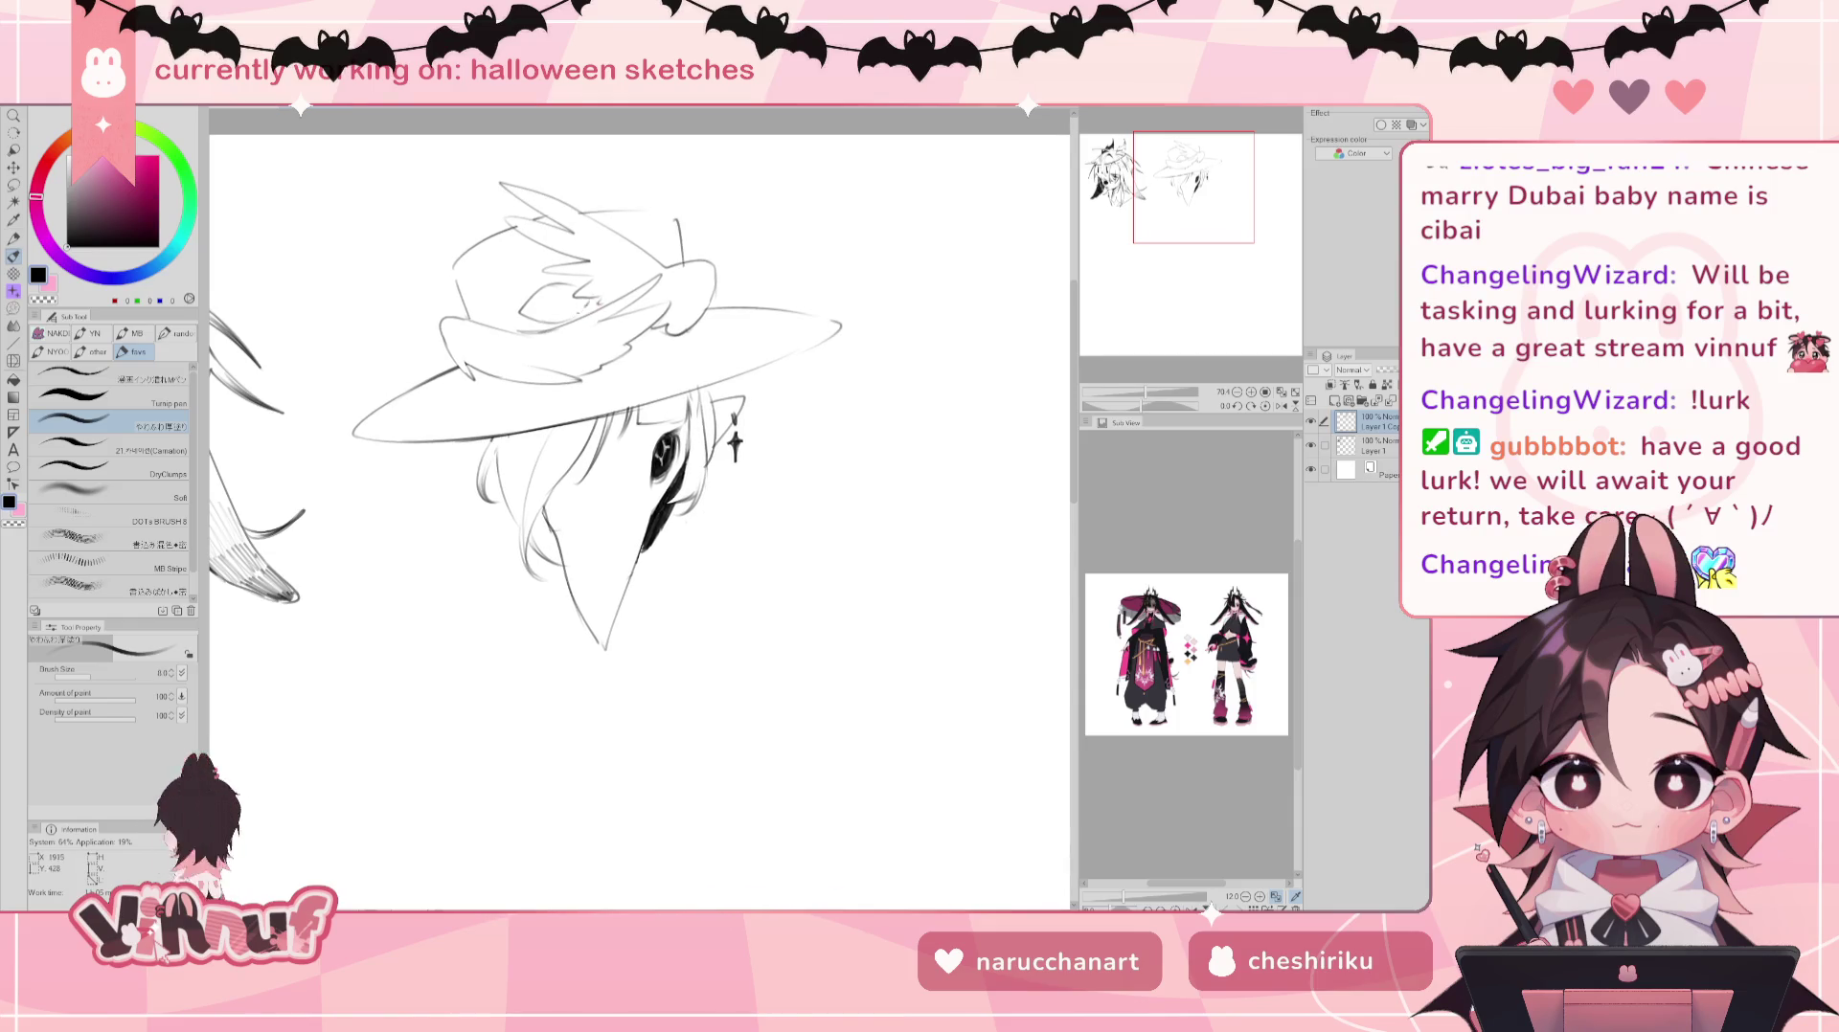
Step: Draw a small round eye on the bird perched on the hat
left_click_drag(551, 290, 573, 308)
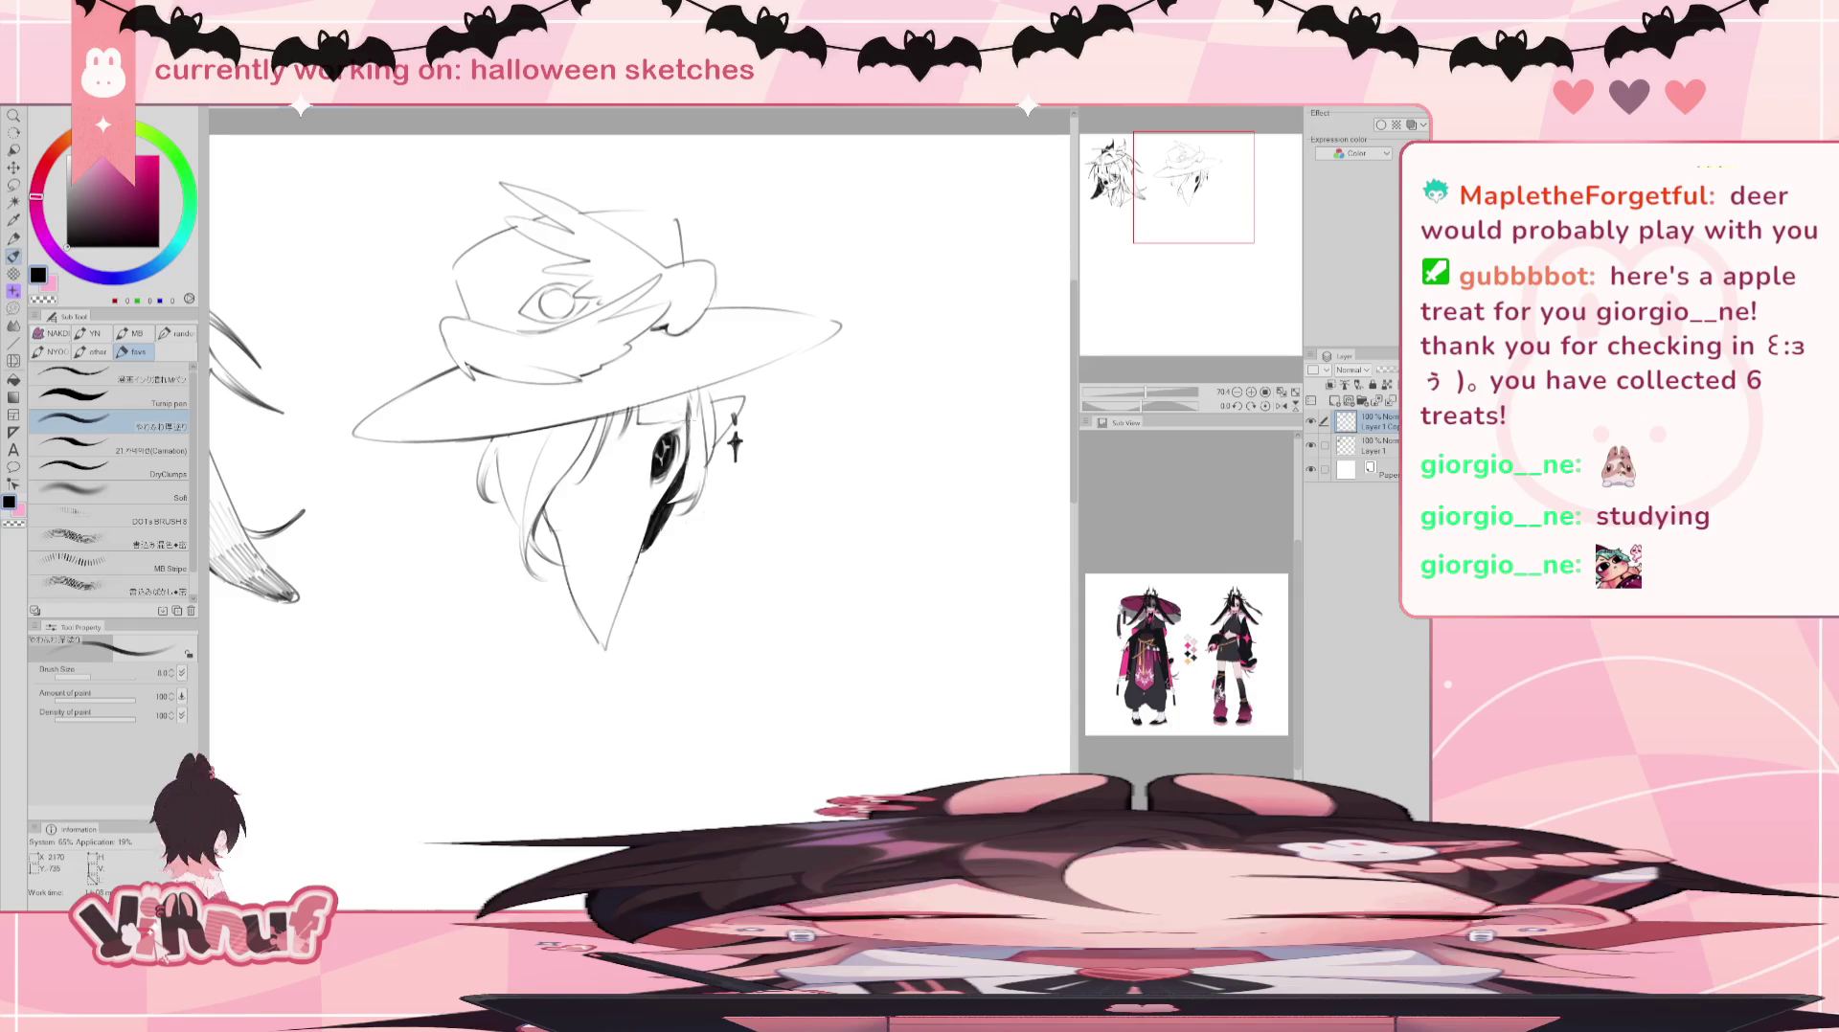
Step: Touch up the bird's eye, then add a short stroke to the hair
key("e")
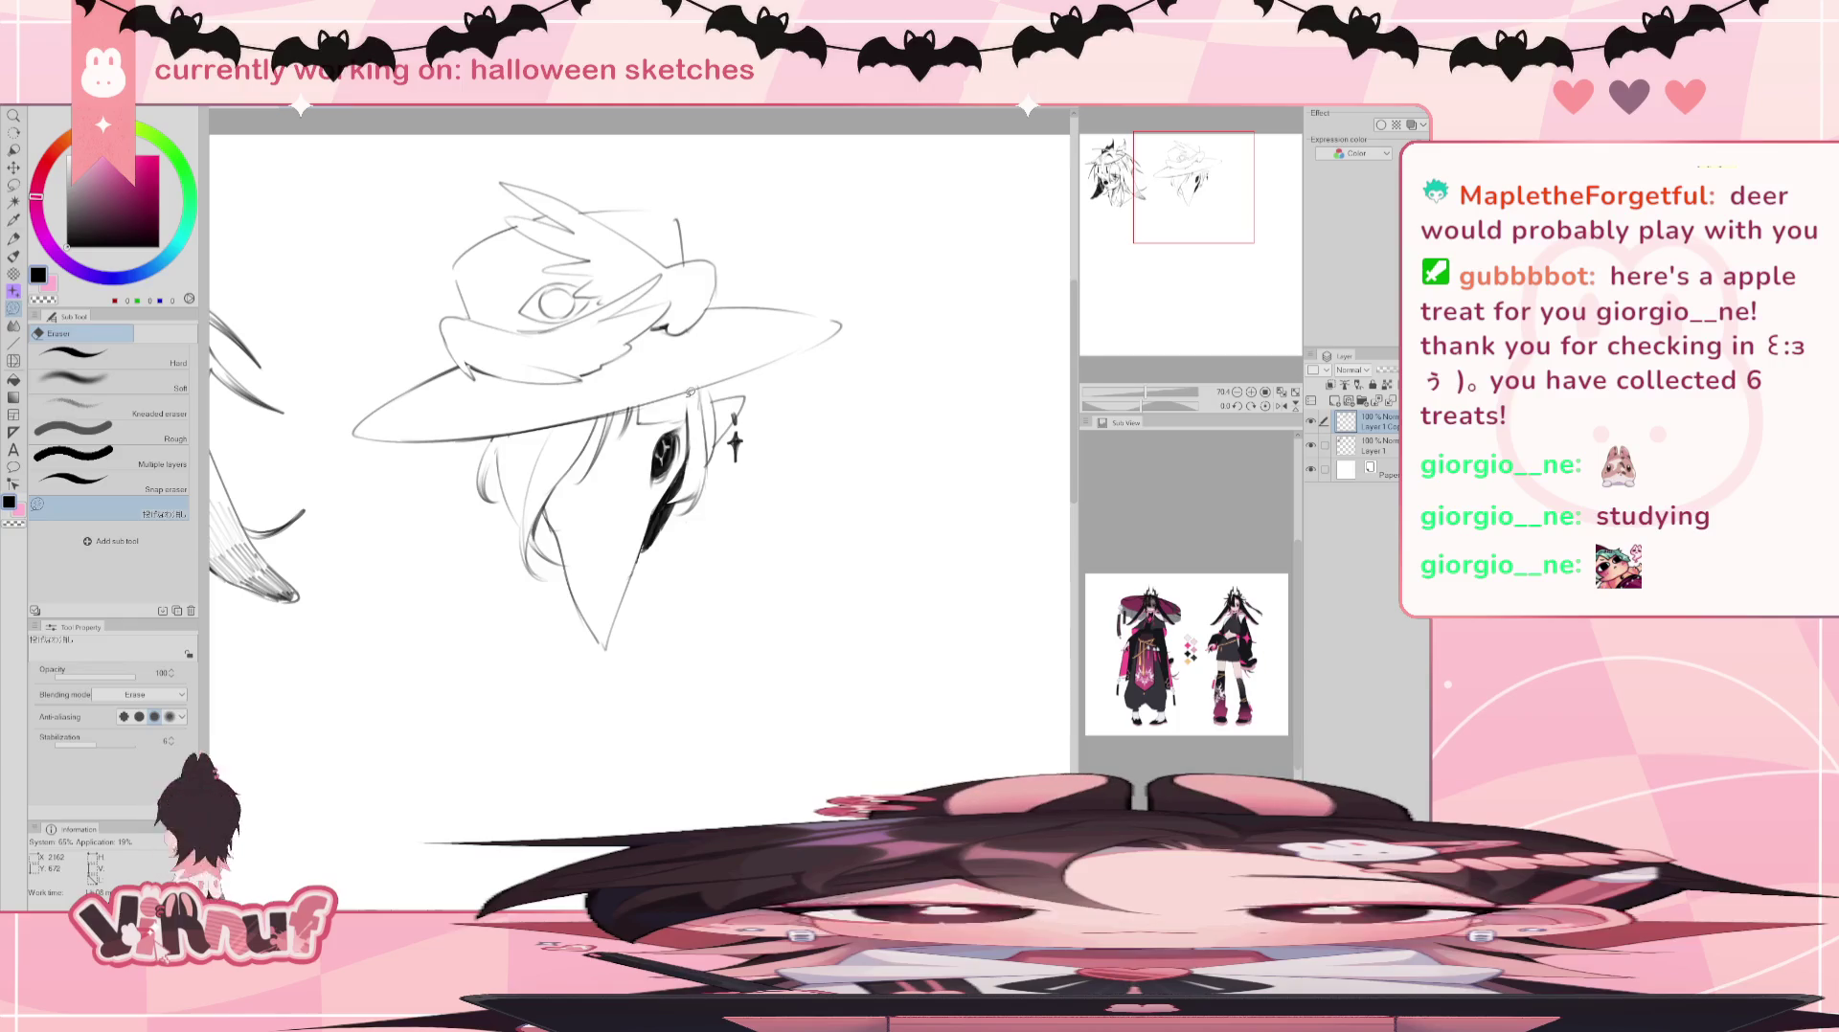
key("b")
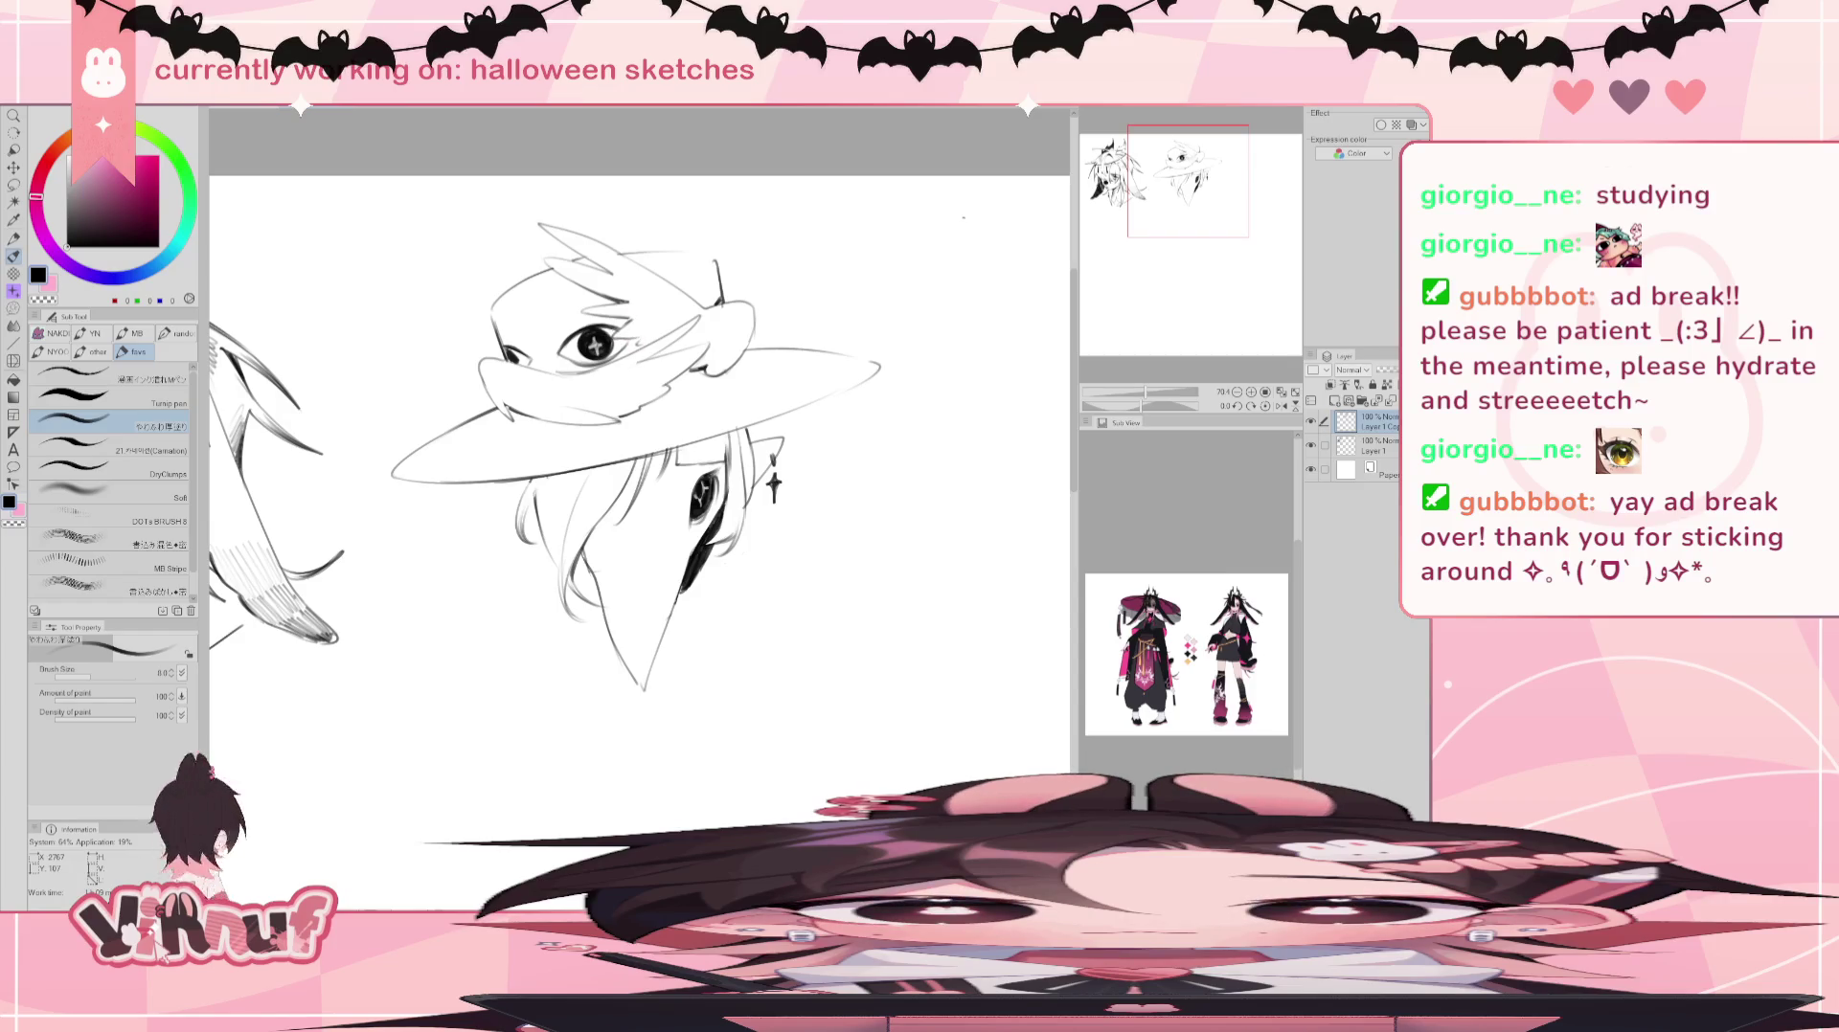
left_click_drag(963, 217, 975, 112)
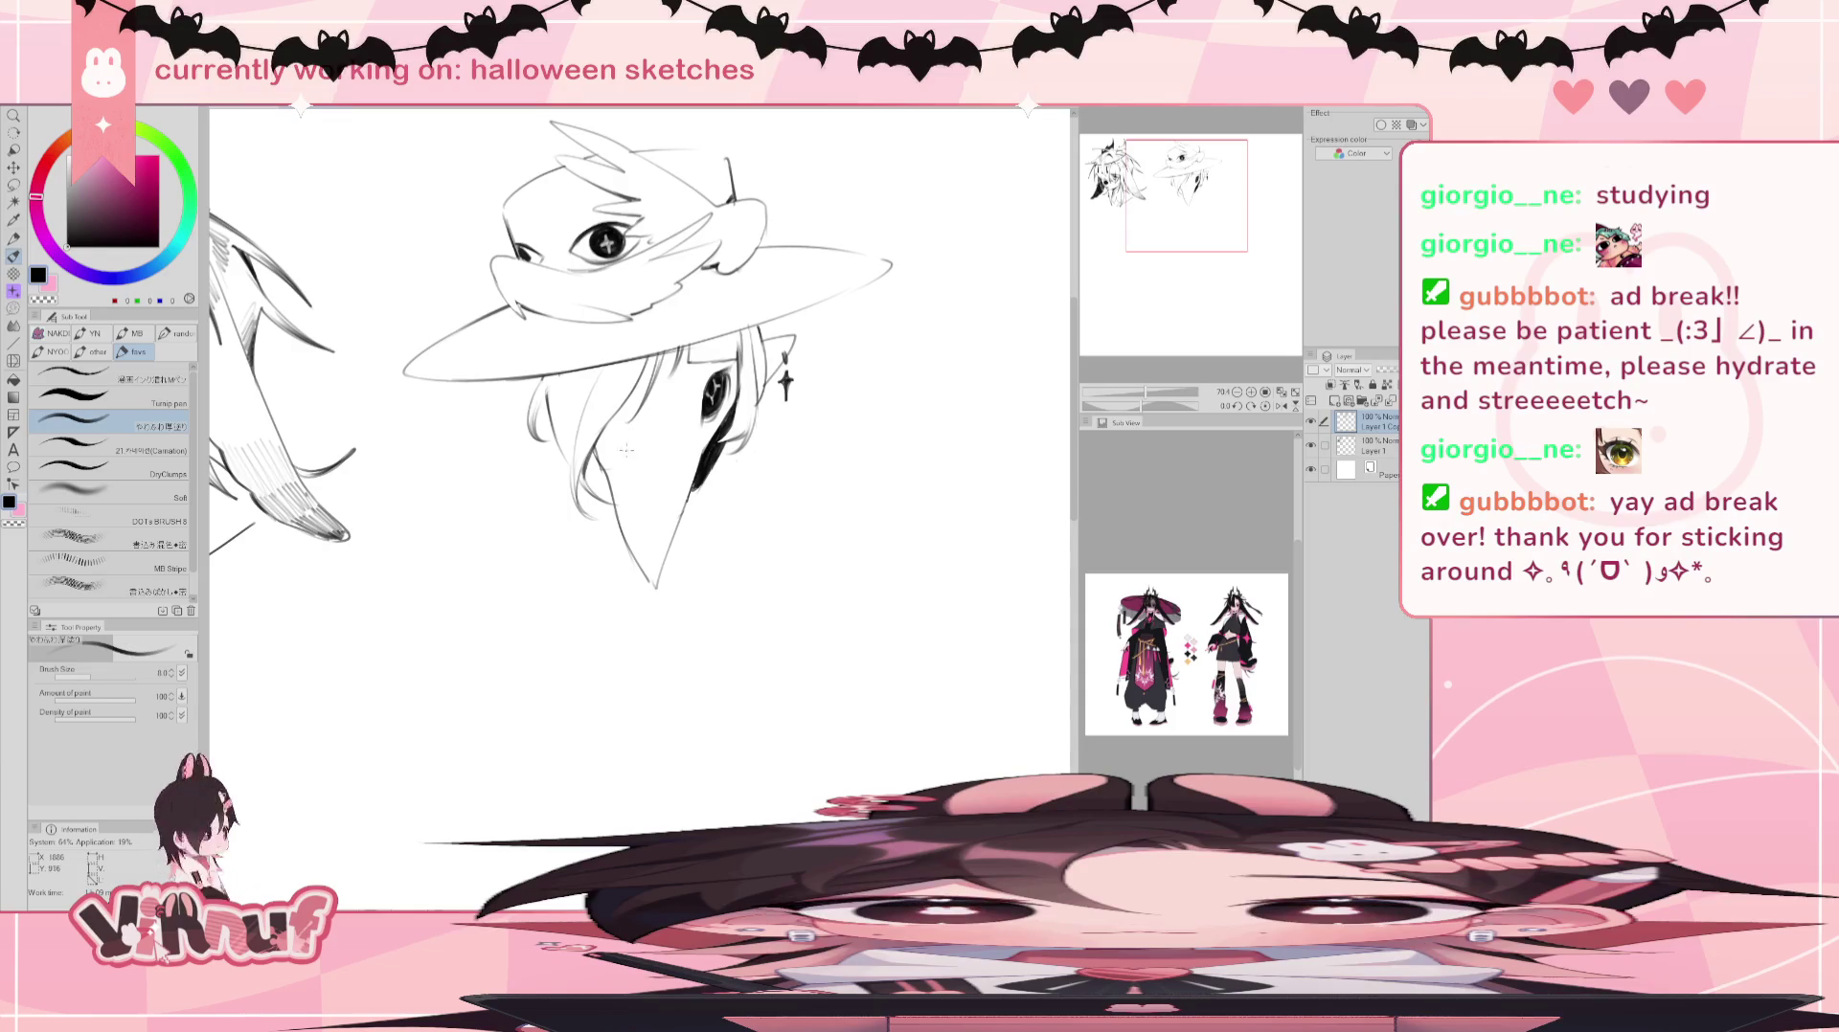
mouse_move(630, 448)
left_mouse_down()
mouse_move(641, 490)
mouse_move(658, 422)
left_mouse_up()
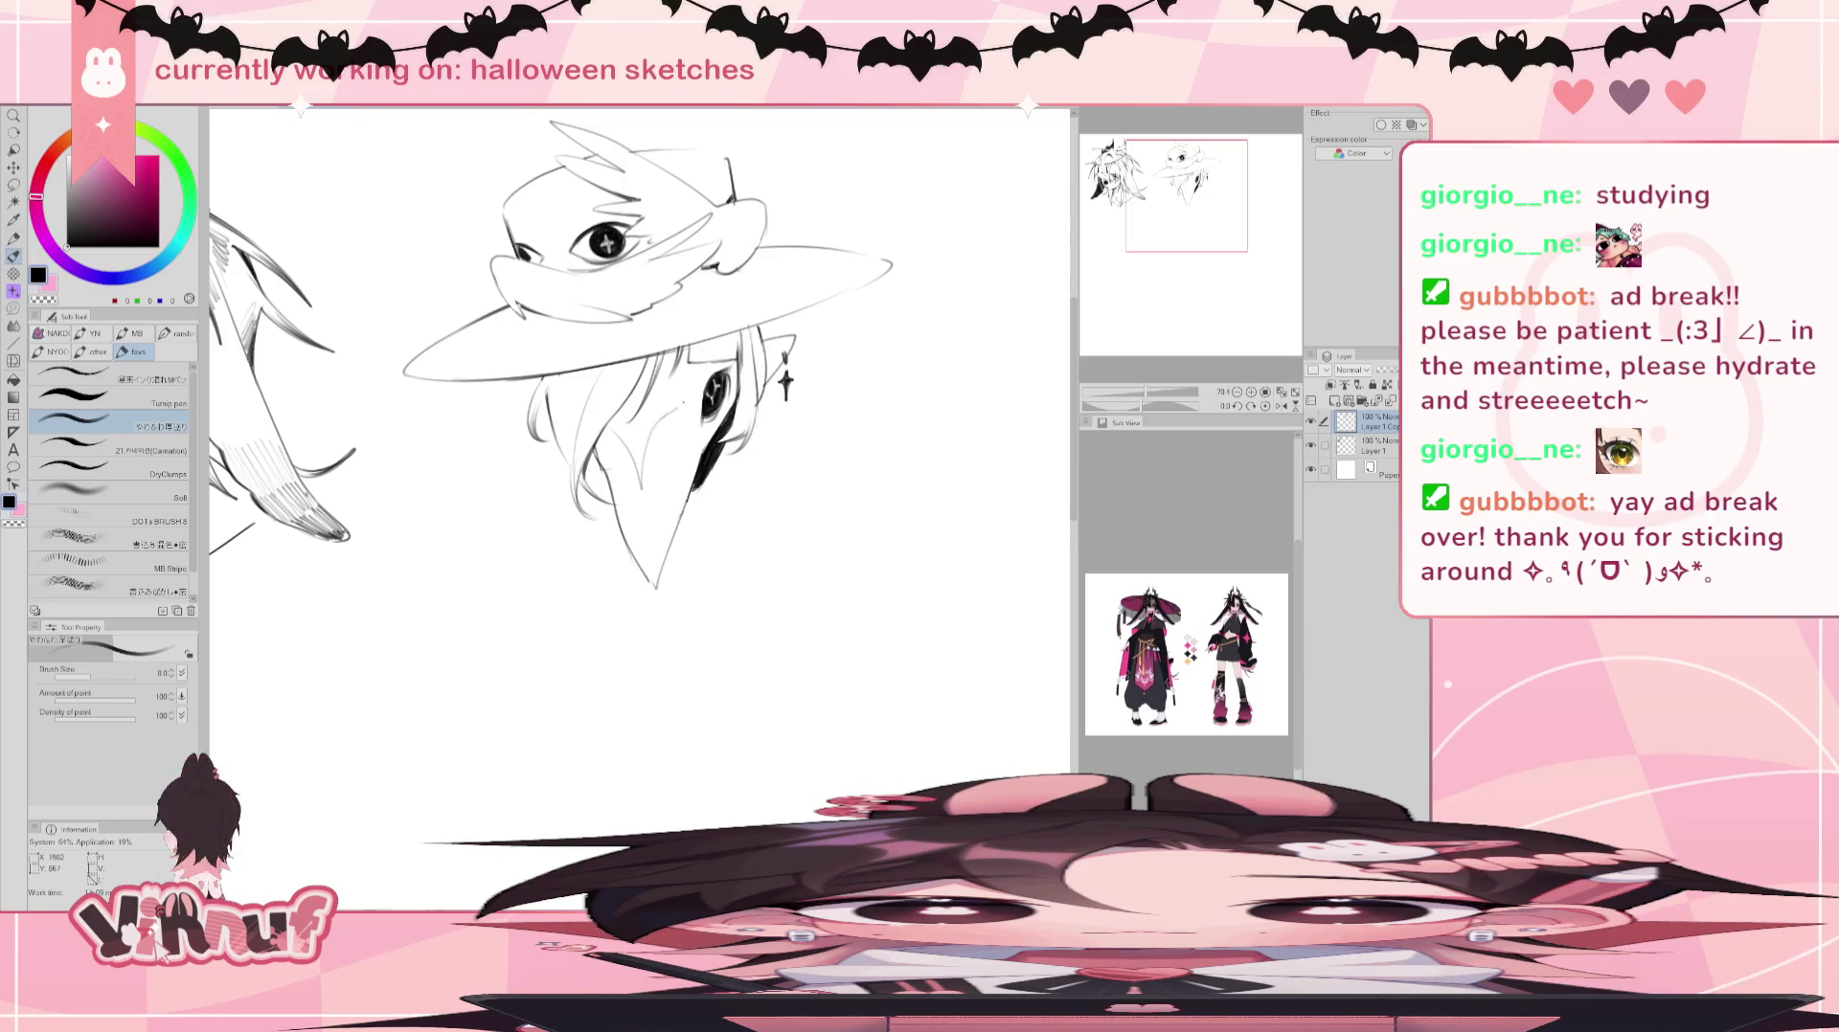